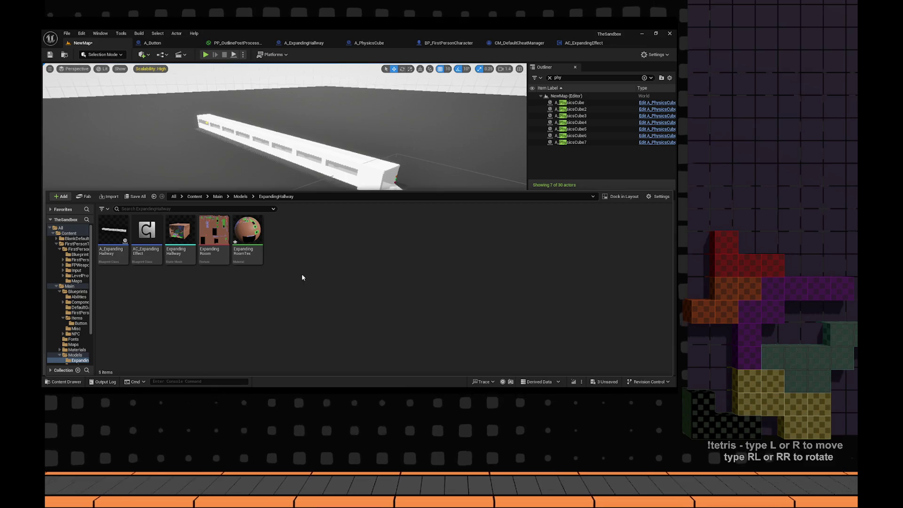
- Force-delete the old hallway mesh, texture and material, then re-export ExpandingHallway.fbx from Blender
key("Delete")
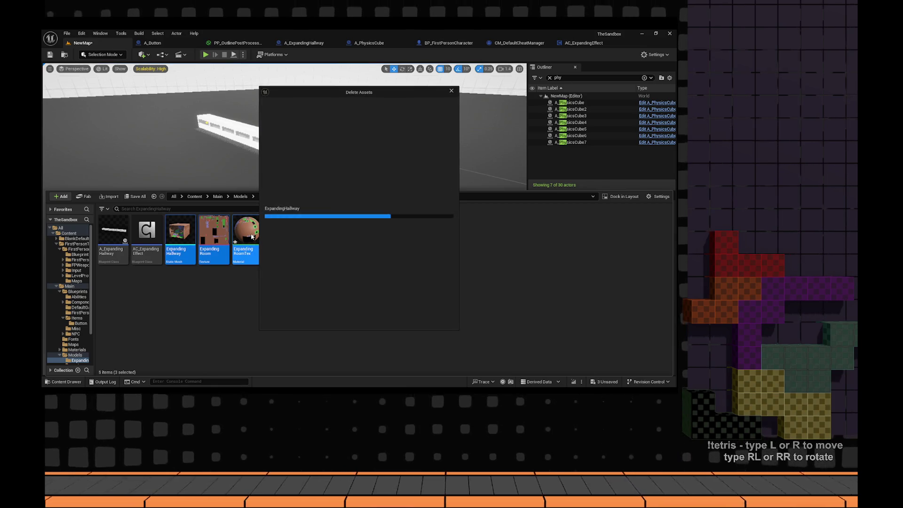
left_click(311, 319)
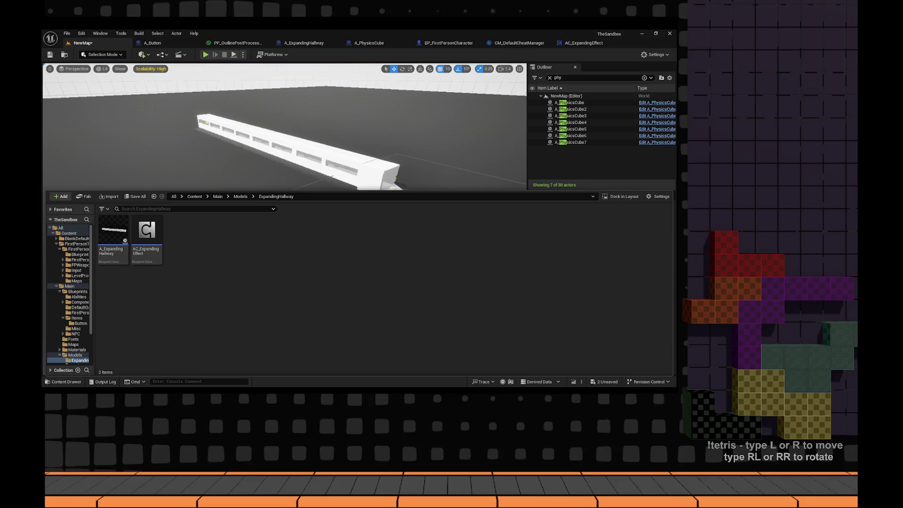
key("alt+Tab")
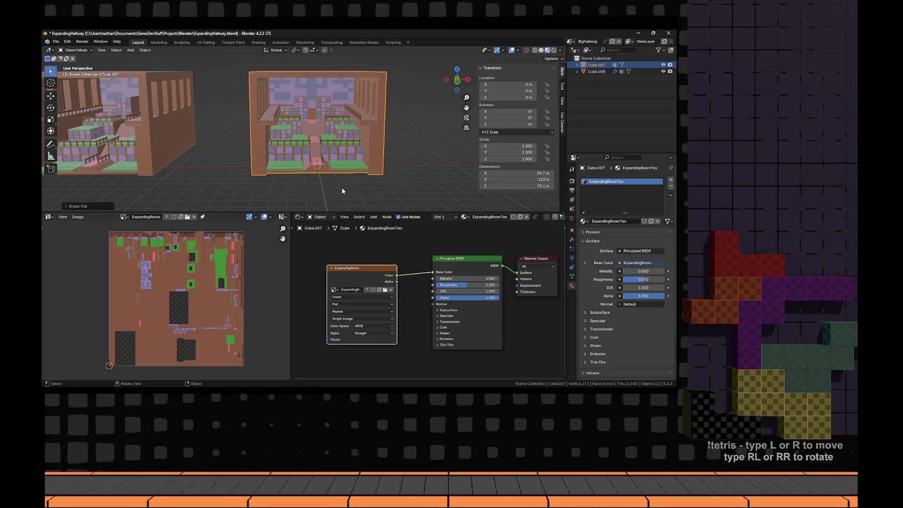
left_click(55, 42)
left_click(136, 188)
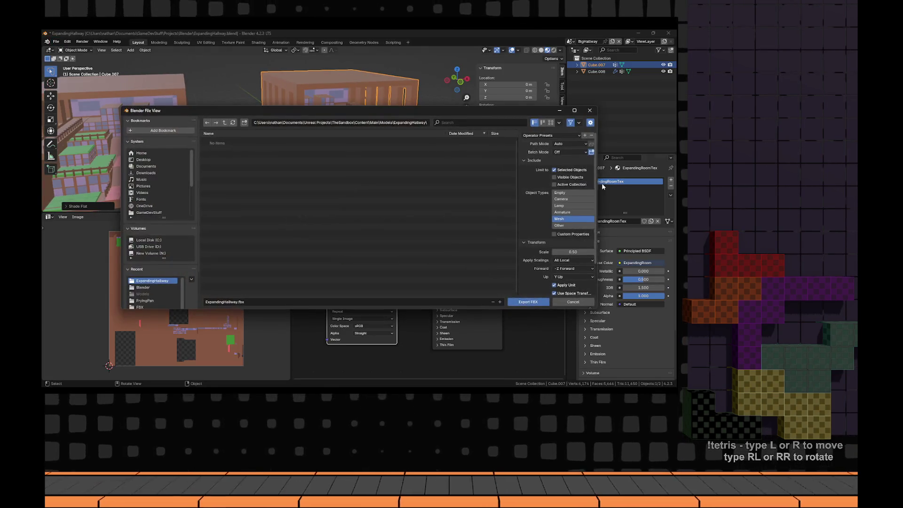
left_click(532, 301)
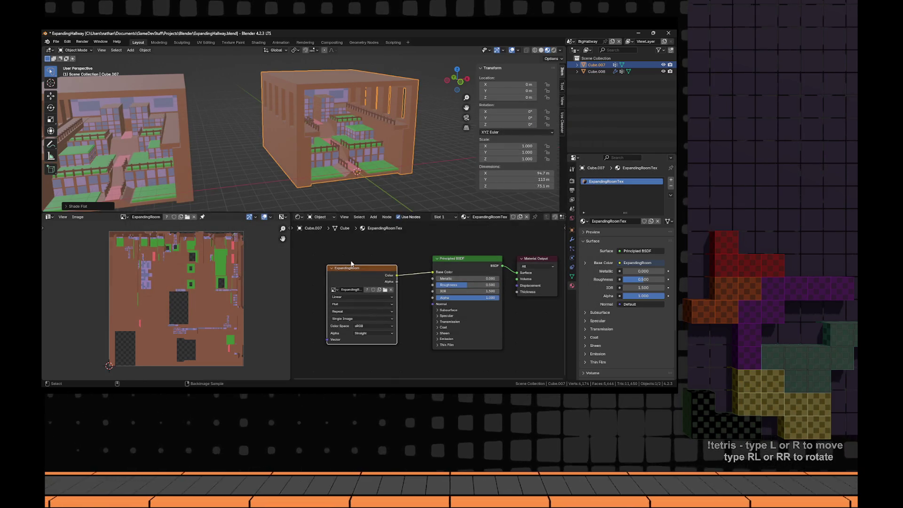
- Reimport ExpandingHallway.fbx with Compute Weighted Normals and Recompute Normals both unchecked
key("alt+Tab")
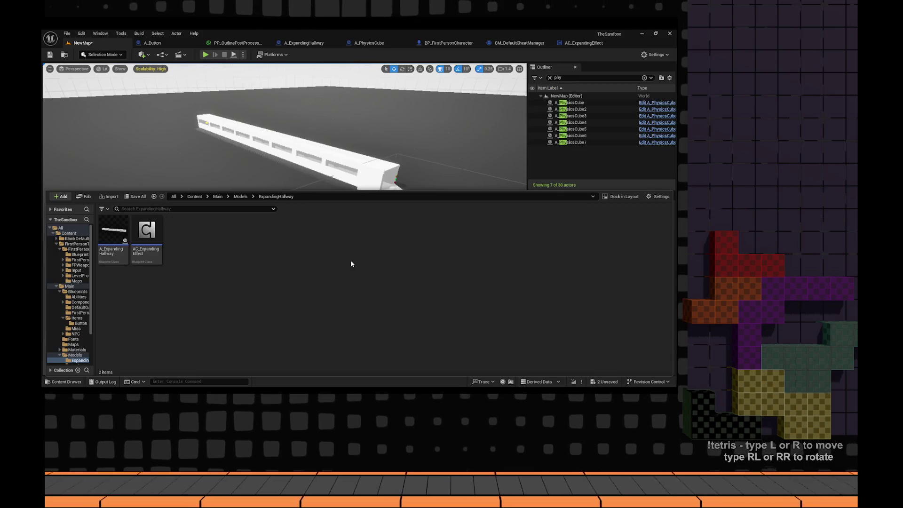
left_click(617, 365)
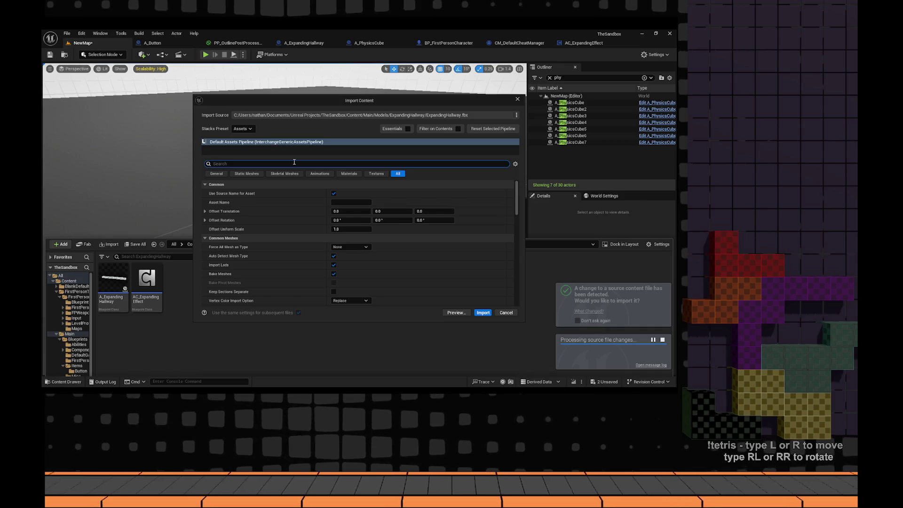
type("norm")
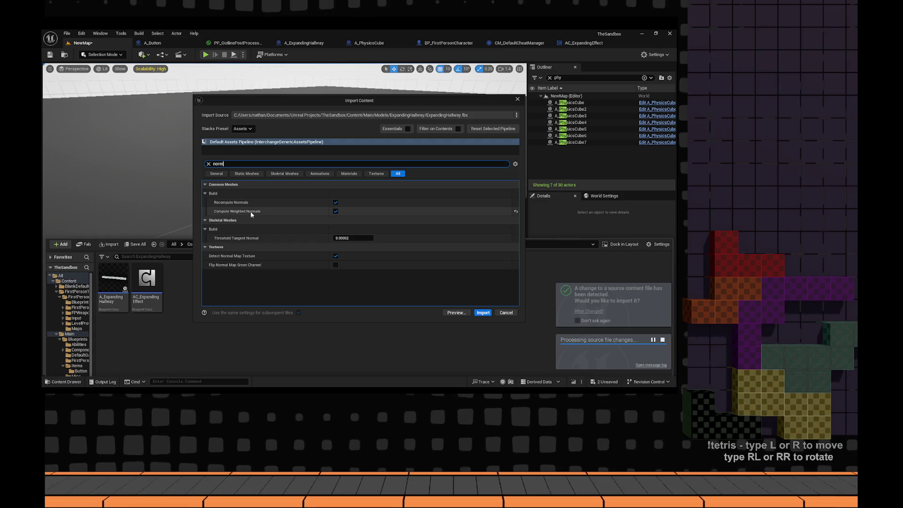
left_click(336, 211)
left_click(335, 203)
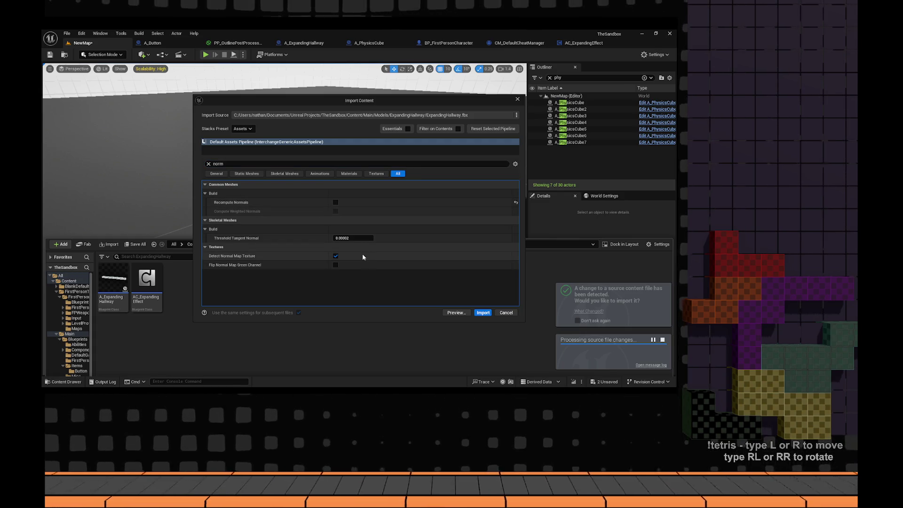
left_click(482, 313)
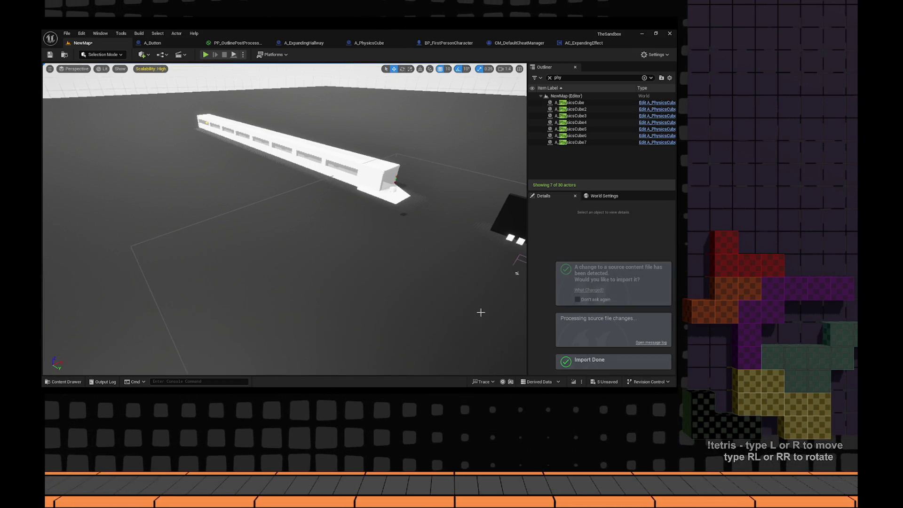
key("ctrl+space")
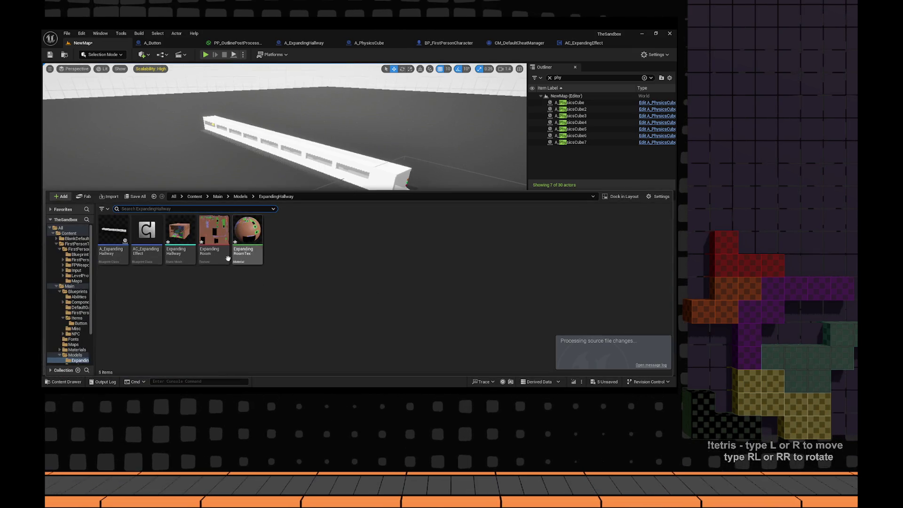
double_click(189, 236)
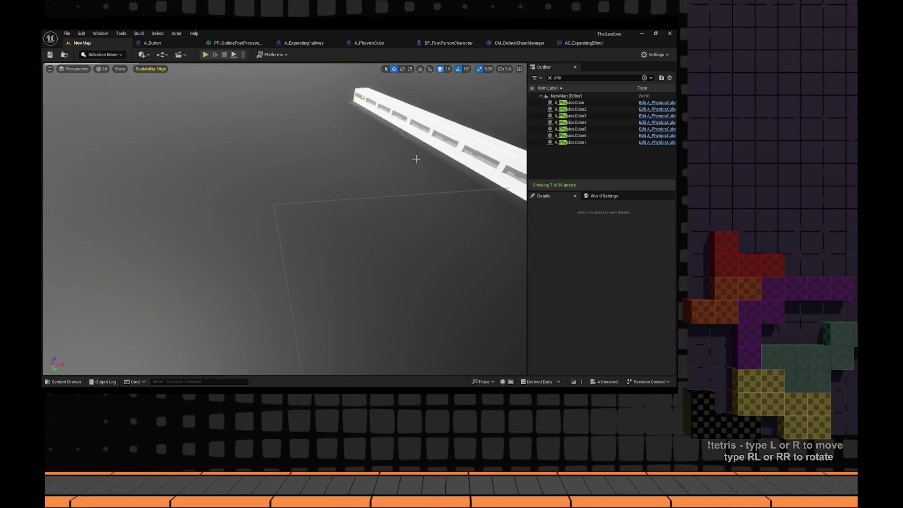
- Place the ExpandingHallway mesh in the level at X -2970, Z 170 and start playing
key("ctrl+space")
mouse_move(186, 236)
left_mouse_down()
mouse_move(268, 188)
mouse_move(296, 218)
mouse_move(262, 256)
left_mouse_up()
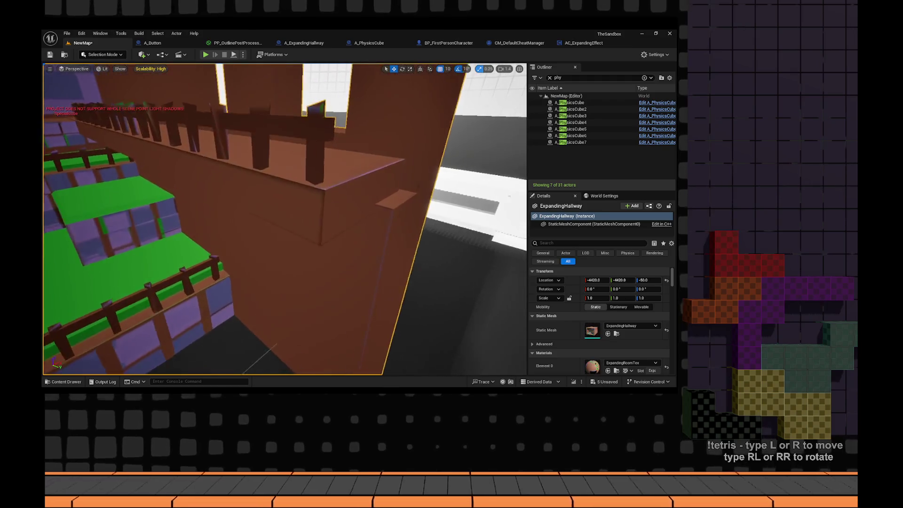
key("f")
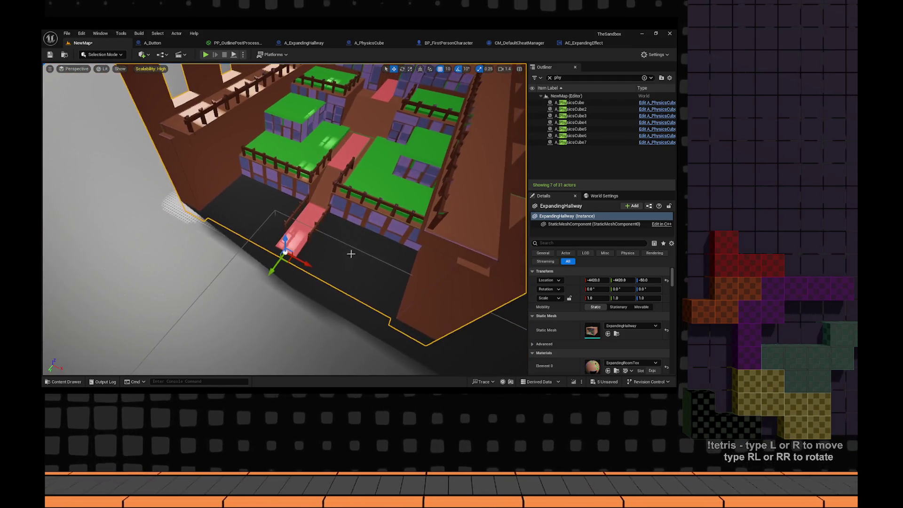
mouse_move(303, 263)
left_mouse_down()
mouse_move(403, 282)
mouse_move(460, 310)
left_mouse_up()
mouse_move(284, 219)
left_mouse_down()
mouse_move(285, 254)
mouse_move(268, 273)
left_mouse_up()
mouse_move(347, 287)
left_mouse_down()
mouse_move(363, 238)
mouse_move(361, 263)
left_mouse_up()
mouse_move(206, 76)
left_mouse_down()
mouse_move(213, 94)
mouse_move(504, 373)
mouse_move(417, 205)
left_mouse_up()
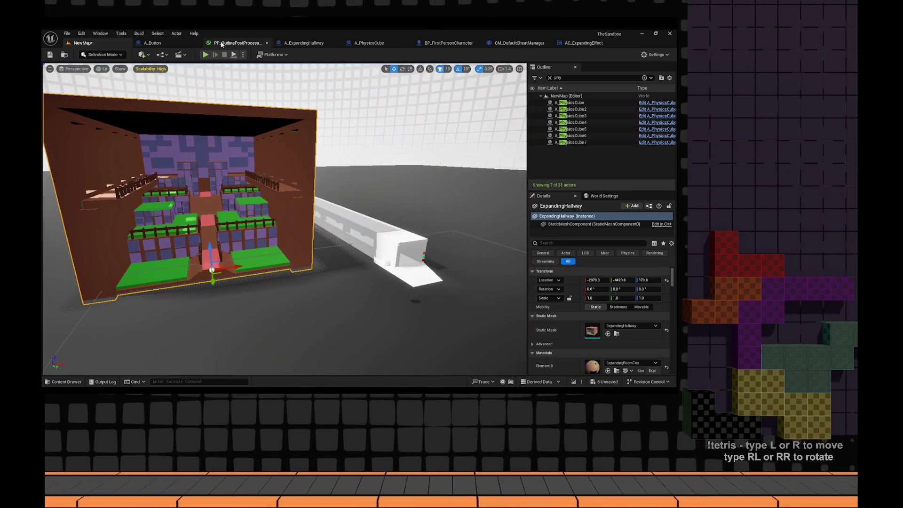
left_click(206, 55)
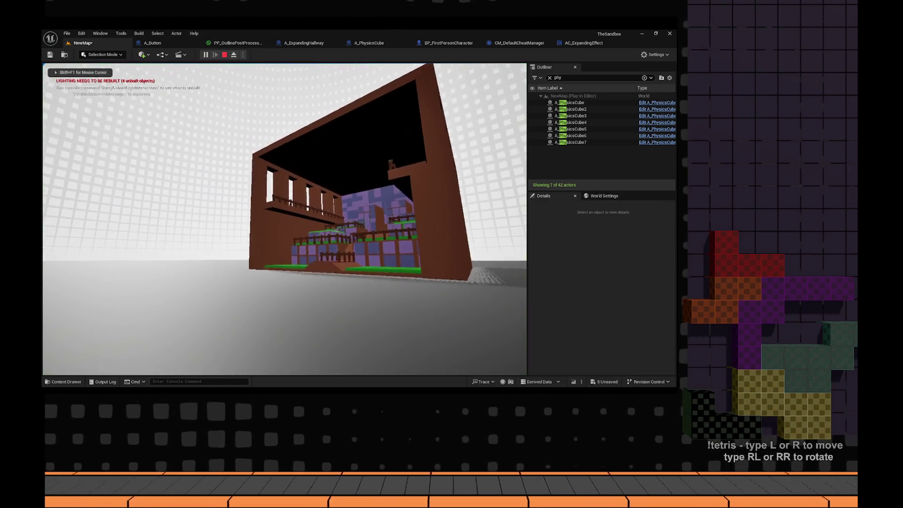
- Walk through the hallway and up its ramp to the green platform, then stop playing
key("w")
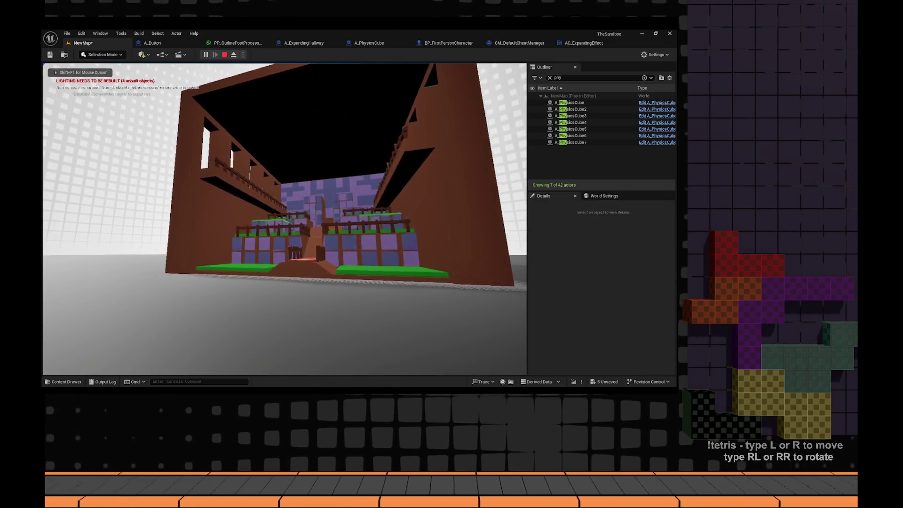
key("w")
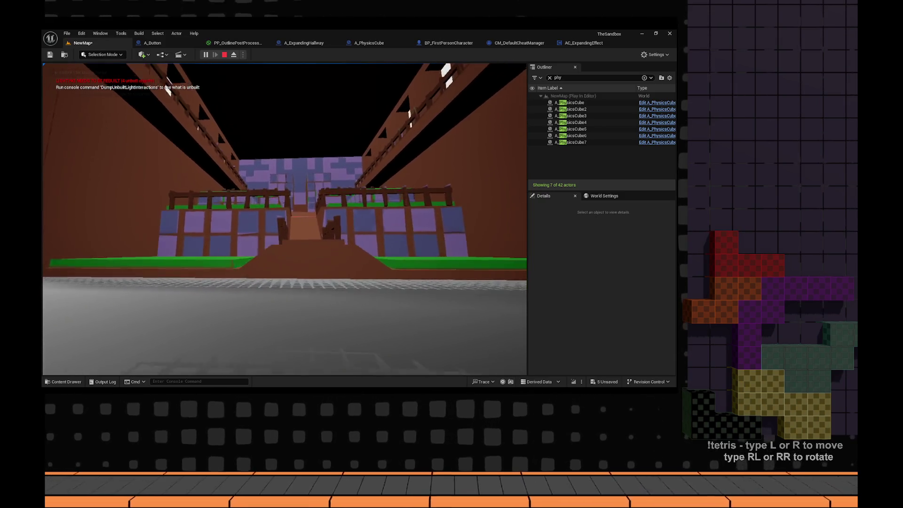
key("w")
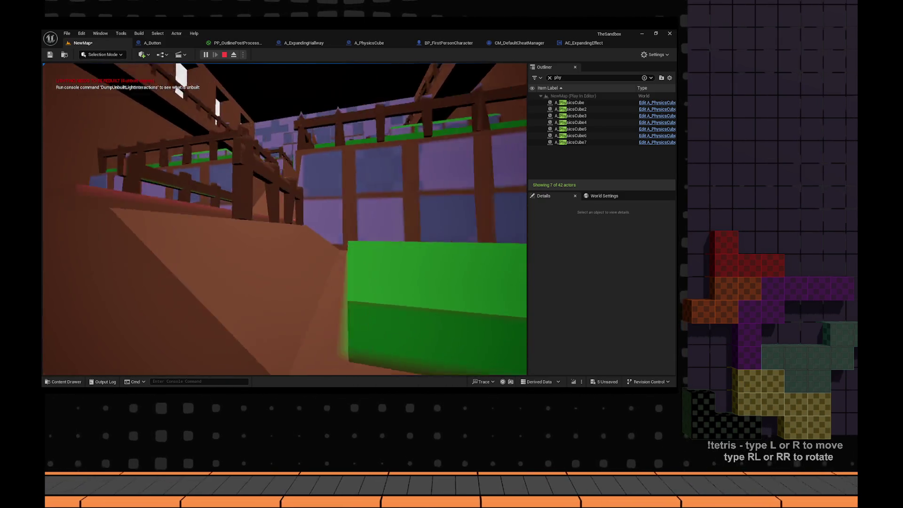
key("w")
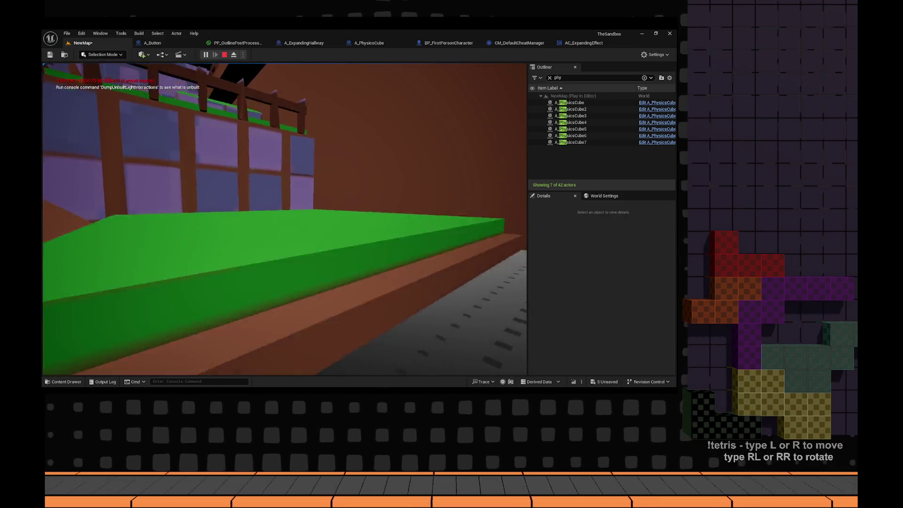
key("Escape")
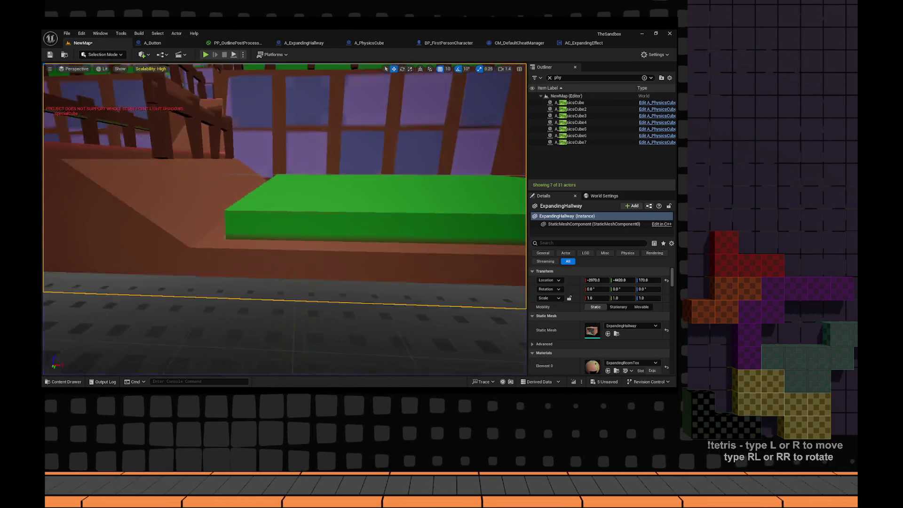
- Lower the hallway to Z 110 and playtest again while spawning physics cubes
scroll(266, 66, "down", 3)
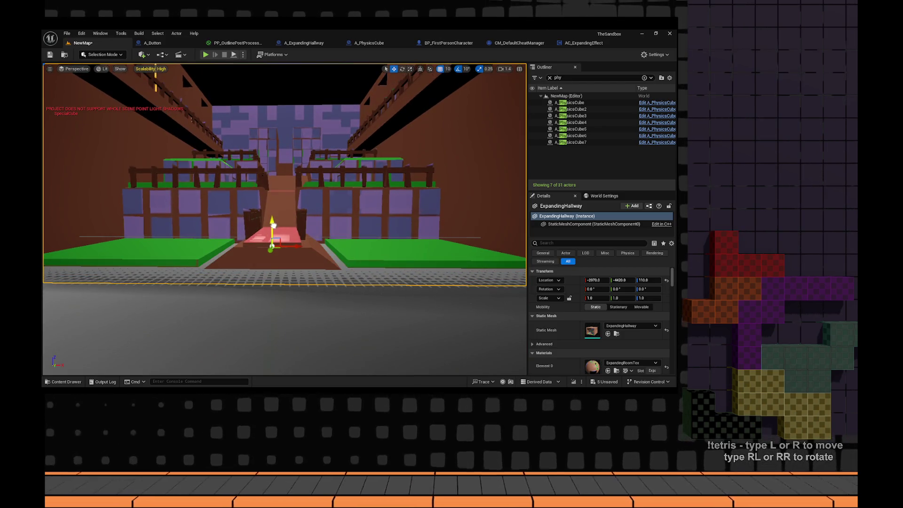
left_click(205, 54)
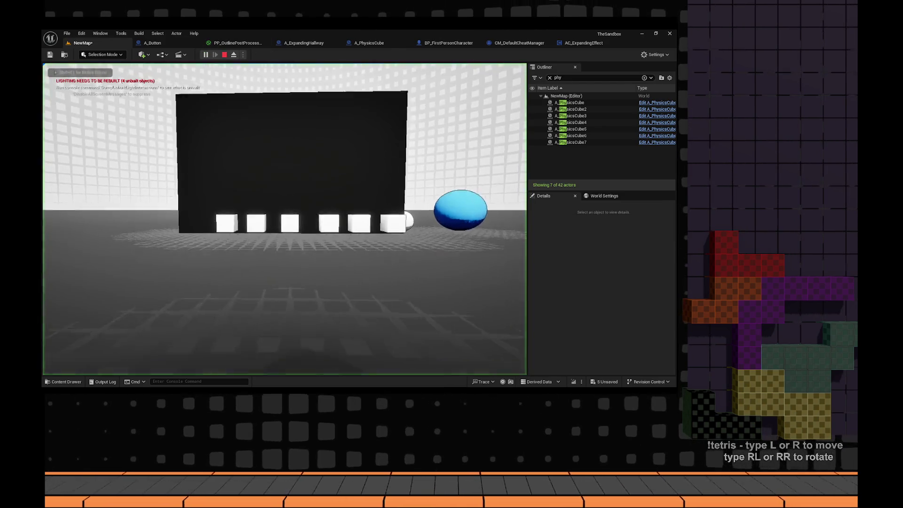
key("w")
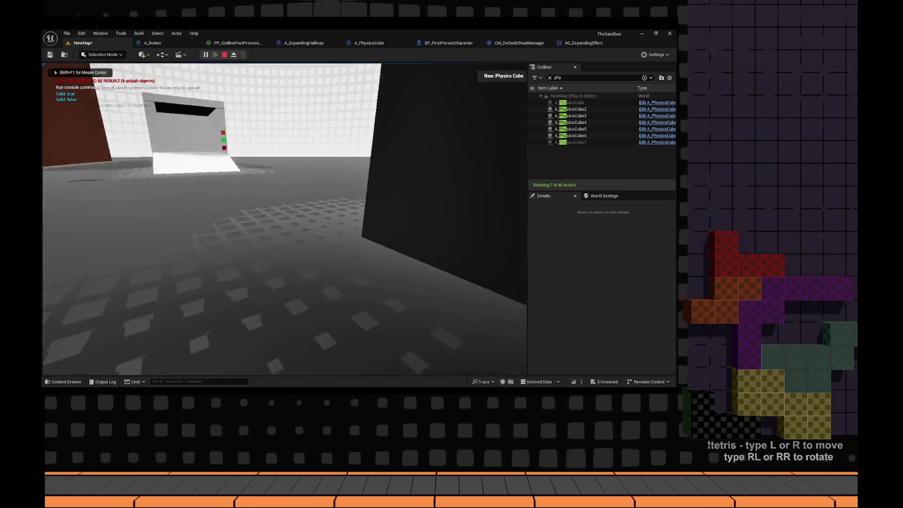
key("w")
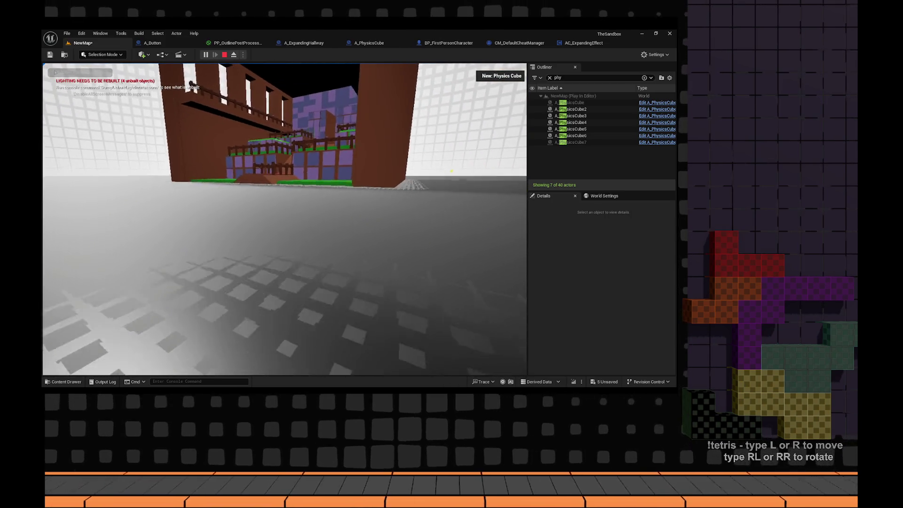
key("w")
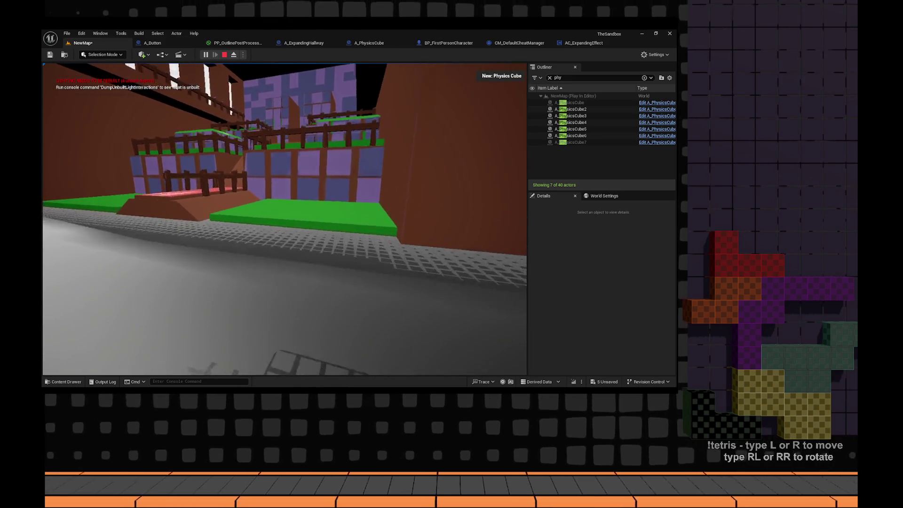
key("w")
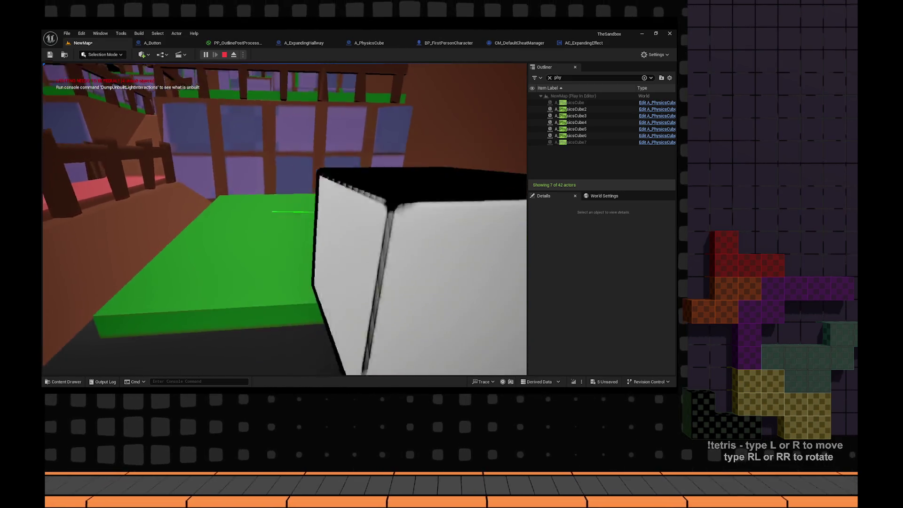
key("w")
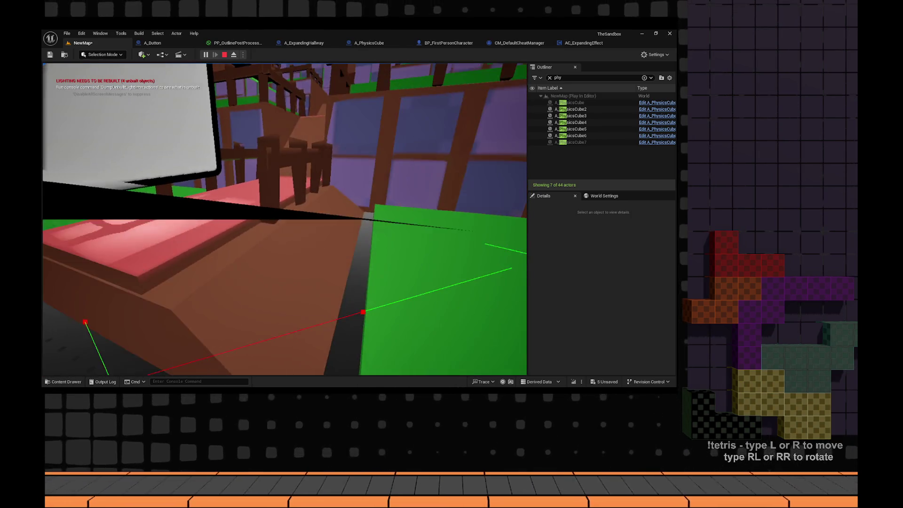
key("Escape")
key("f")
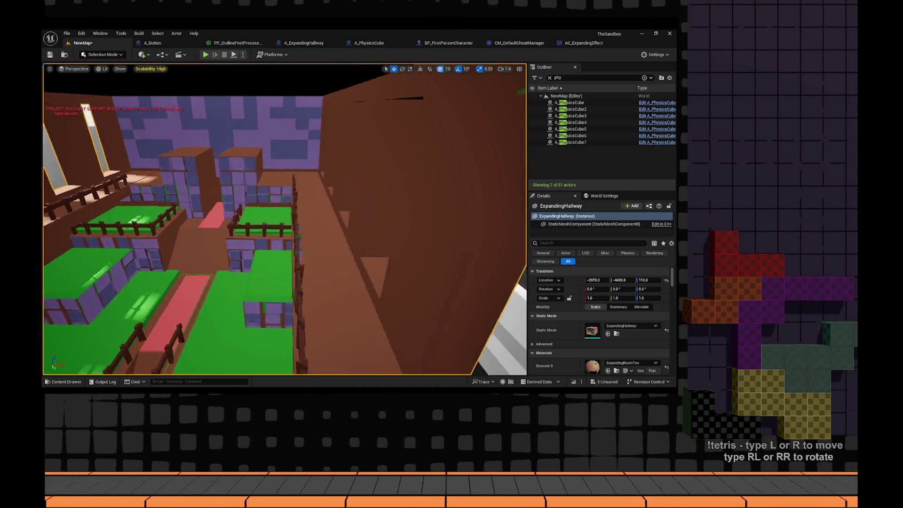
- Rotate the hallway to about -180° so it faces the other way
key("f")
key("e")
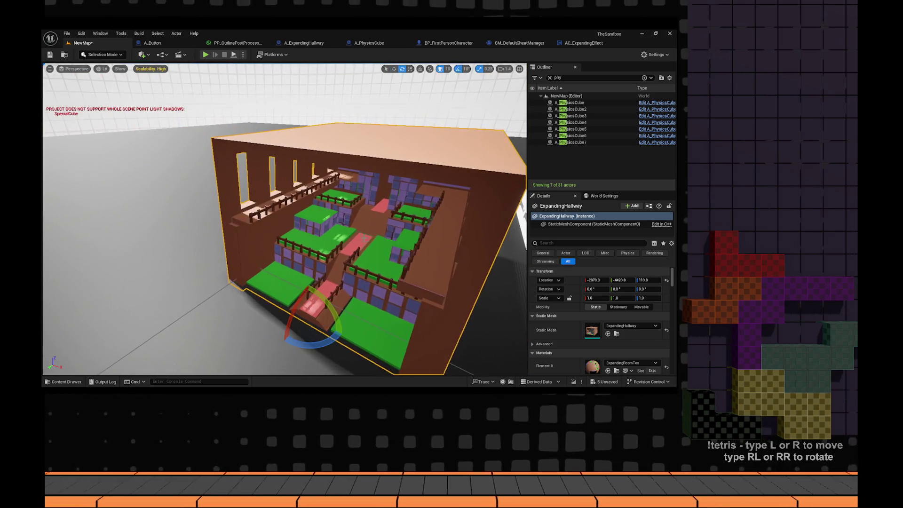
left_click_drag(320, 351, 360, 352)
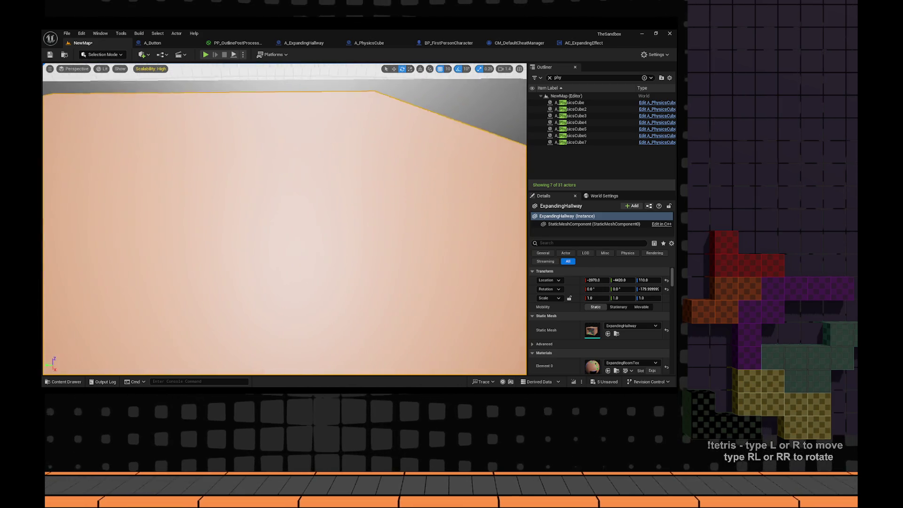
- Move the hallway along Y to 2700 near X -2520, then inspect its interior
key("f")
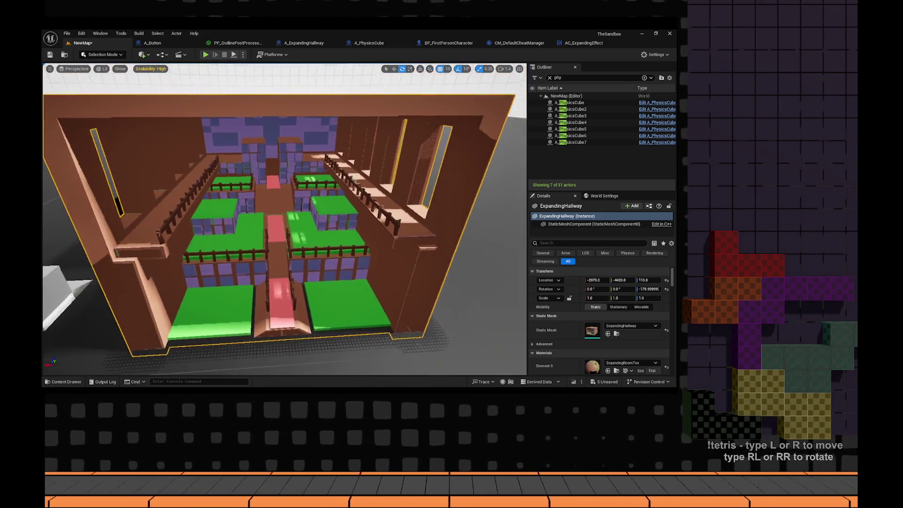
key("w")
mouse_move(347, 337)
left_mouse_down()
mouse_move(329, 222)
mouse_move(354, 217)
mouse_move(281, 217)
mouse_move(348, 218)
left_mouse_up()
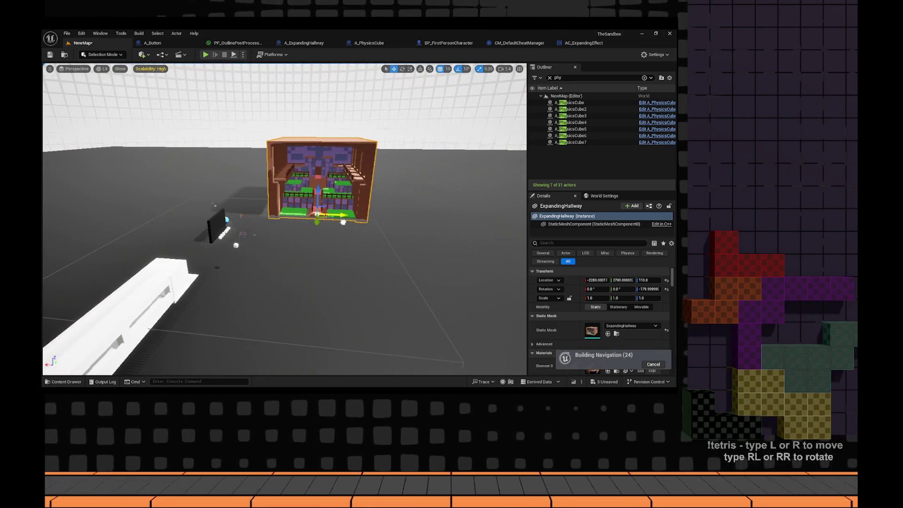
key("f")
scroll(284, 219, "up", 5)
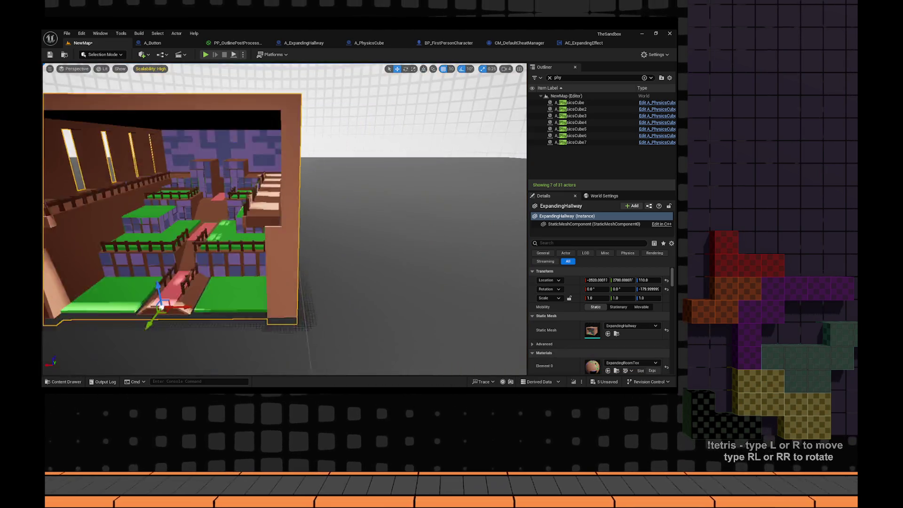
mouse_move(284, 219)
left_mouse_down()
mouse_move(376, 221)
mouse_move(348, 221)
left_mouse_up()
scroll(285, 219, "down", 5)
left_click_drag(284, 219, 320, 214)
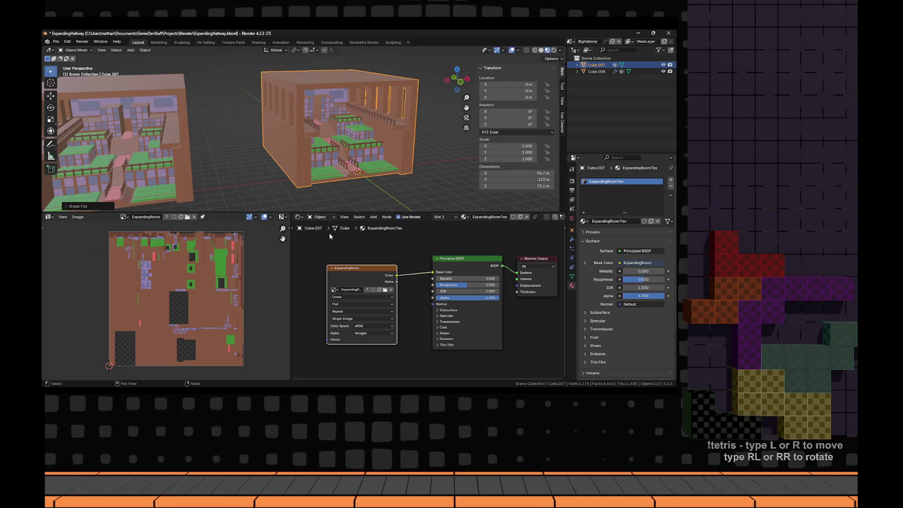
- Export the hallway from Blender as ExpandingHallway.fbx at scale 0.50 into the project's Models folder
left_click(56, 41)
left_click(150, 196)
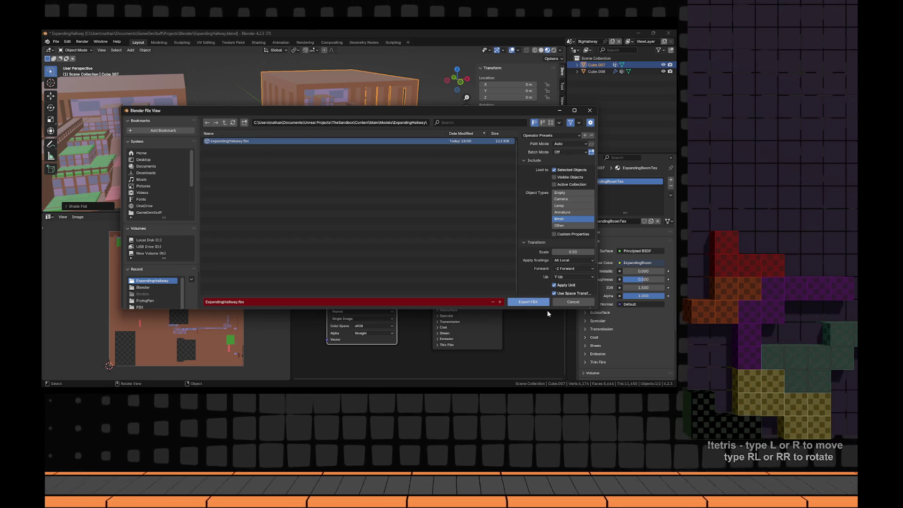
left_click(528, 302)
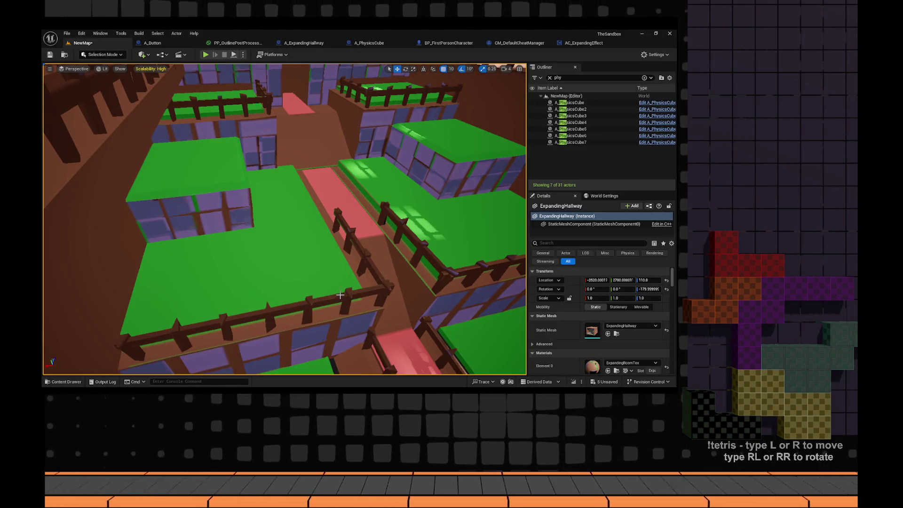
- Inspect the hallway's red floor and green platform from inside, then return to Blender
key("f")
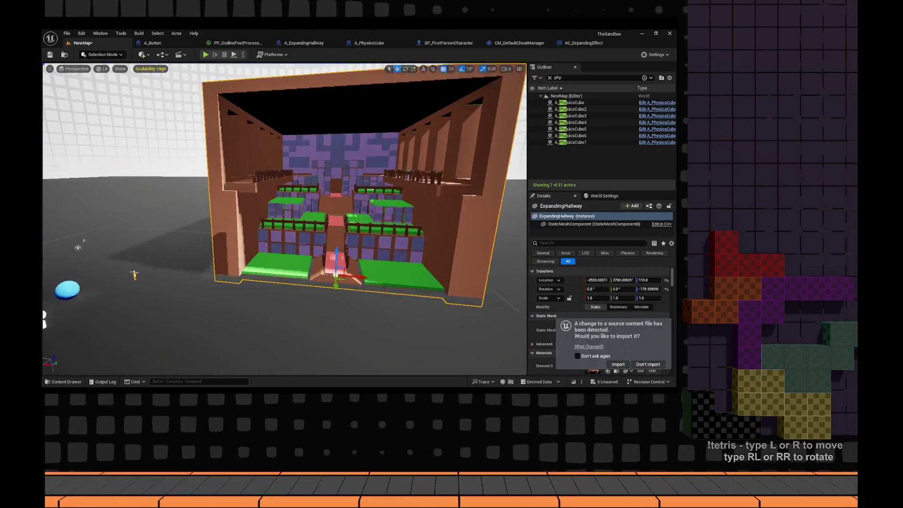
mouse_move(284, 219)
left_mouse_down()
mouse_move(287, 197)
mouse_move(311, 176)
mouse_move(346, 189)
mouse_move(310, 169)
left_mouse_up()
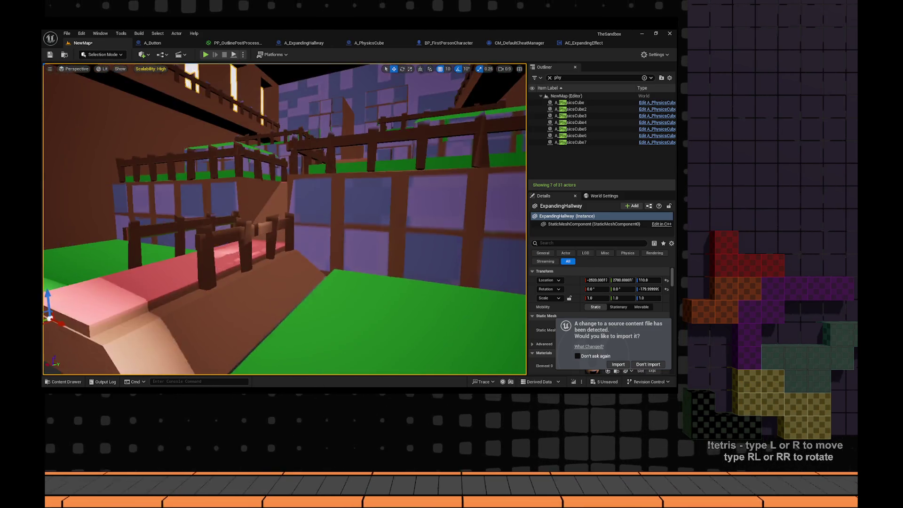
mouse_move(418, 257)
left_mouse_down()
mouse_move(416, 268)
mouse_move(417, 258)
left_mouse_up()
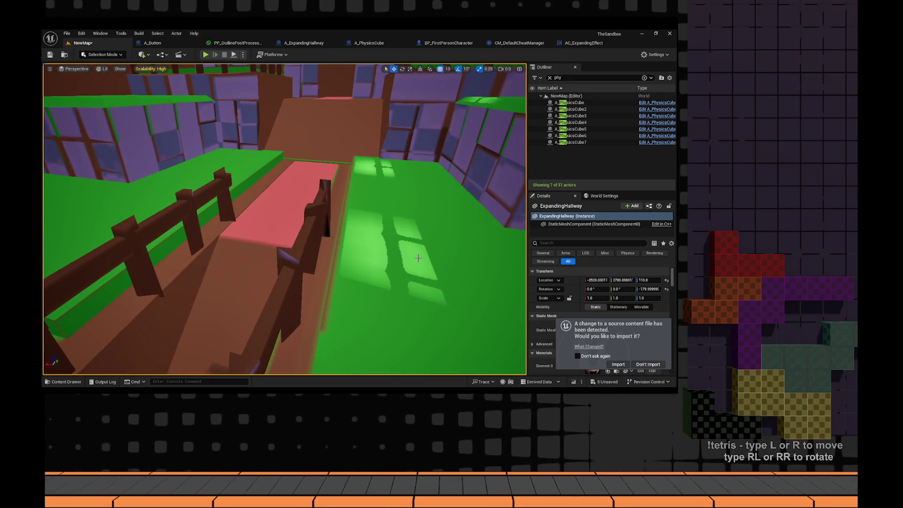
key("alt+Tab")
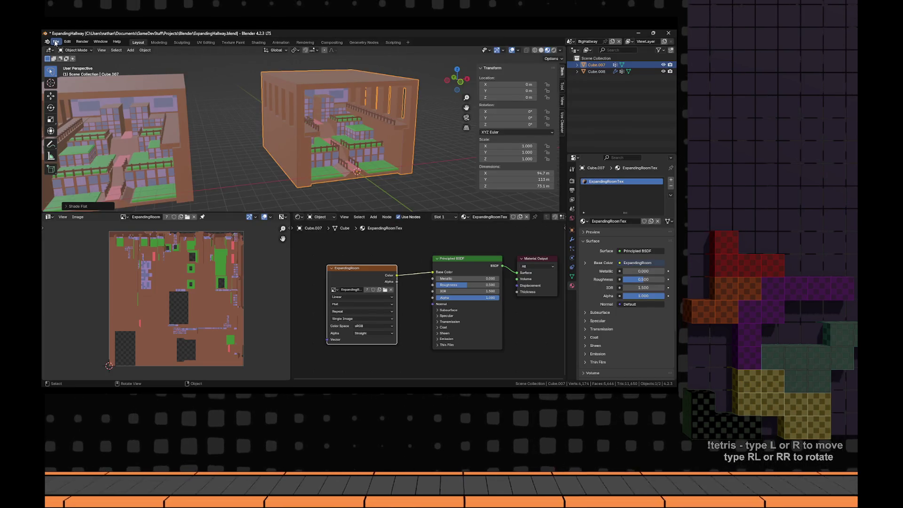
left_click(55, 43)
mouse_move(85, 200)
left_click(141, 197)
left_click(565, 217)
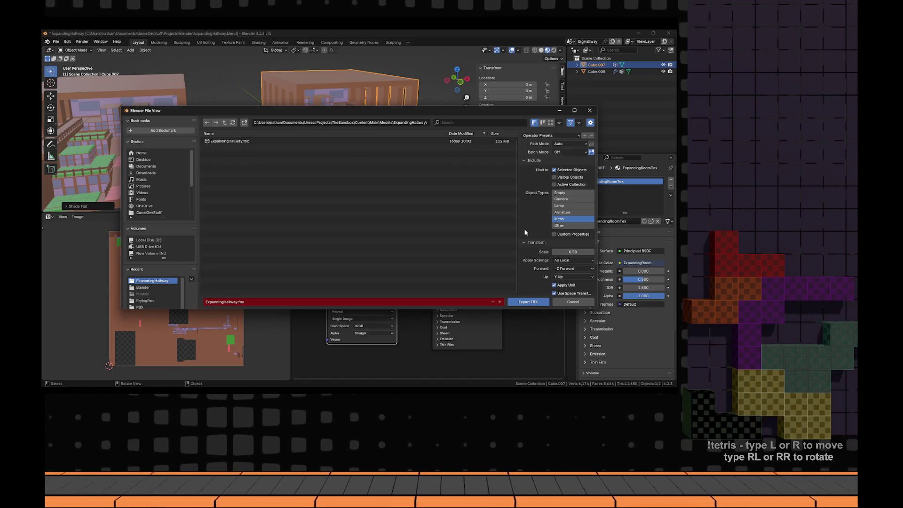
scroll(525, 232, "down", 3)
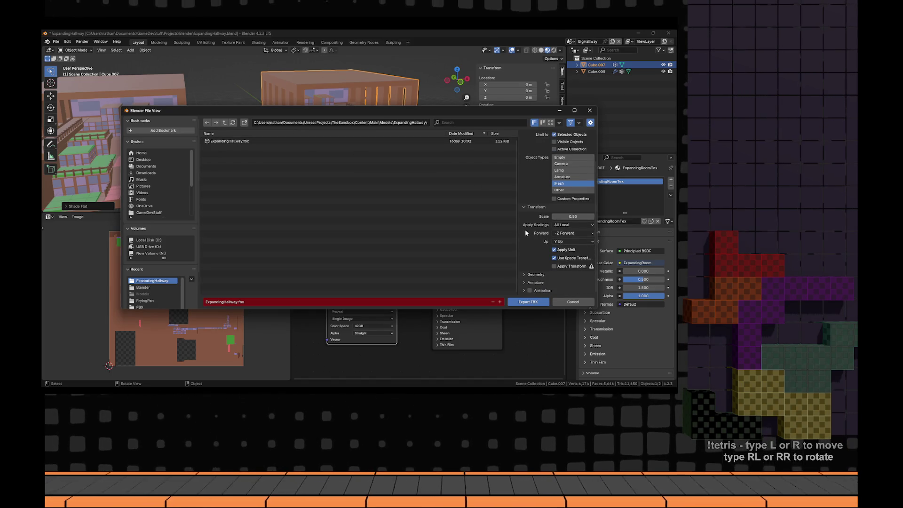
left_click(575, 301)
scroll(392, 170, "up", 5)
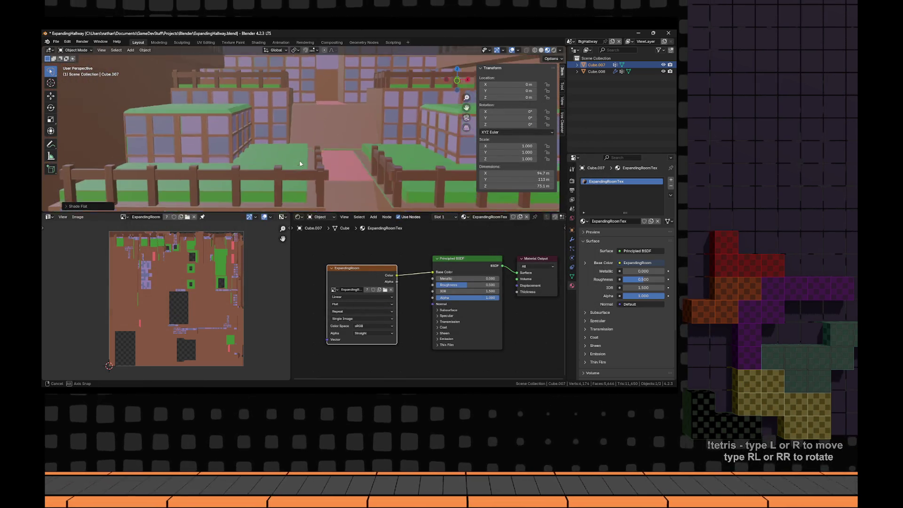
- Open the Expanding Hallway mesh editor and accept reimporting its changed FBX source
key("alt+Tab")
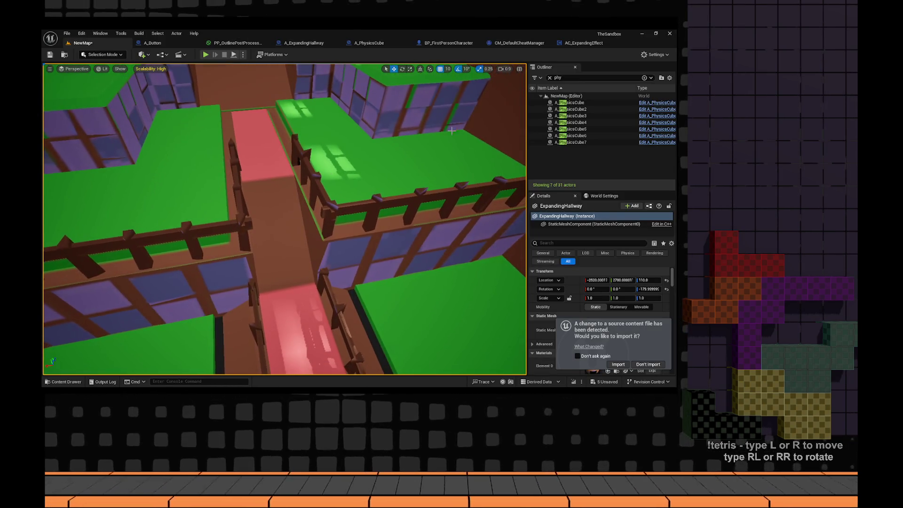
key("ctrl+space")
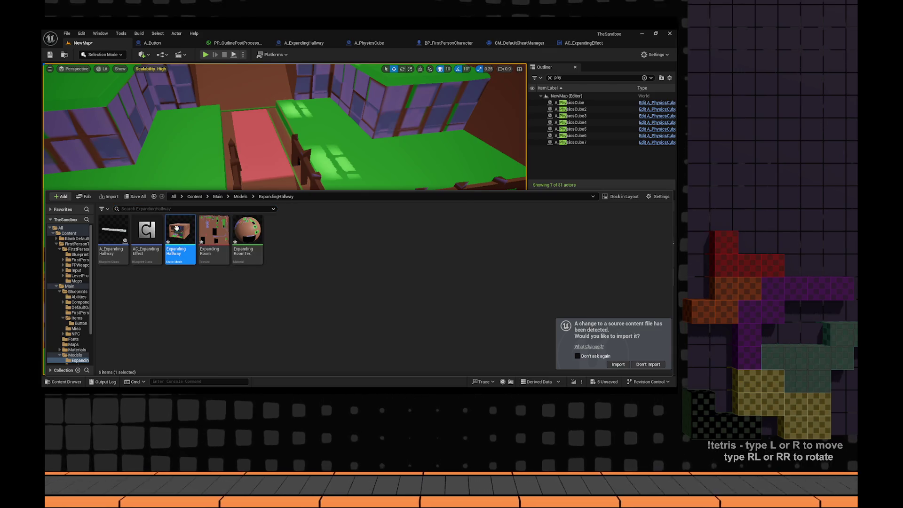
double_click(187, 233)
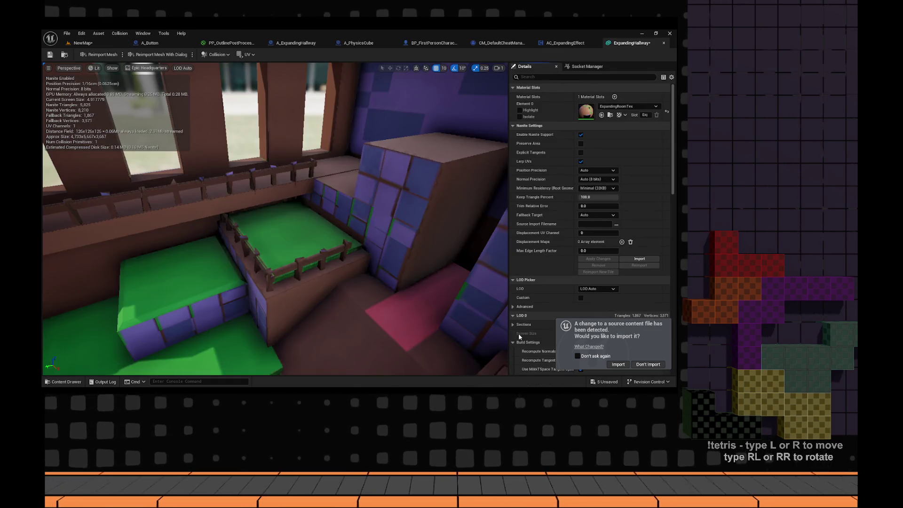
left_click(627, 365)
left_click(407, 224)
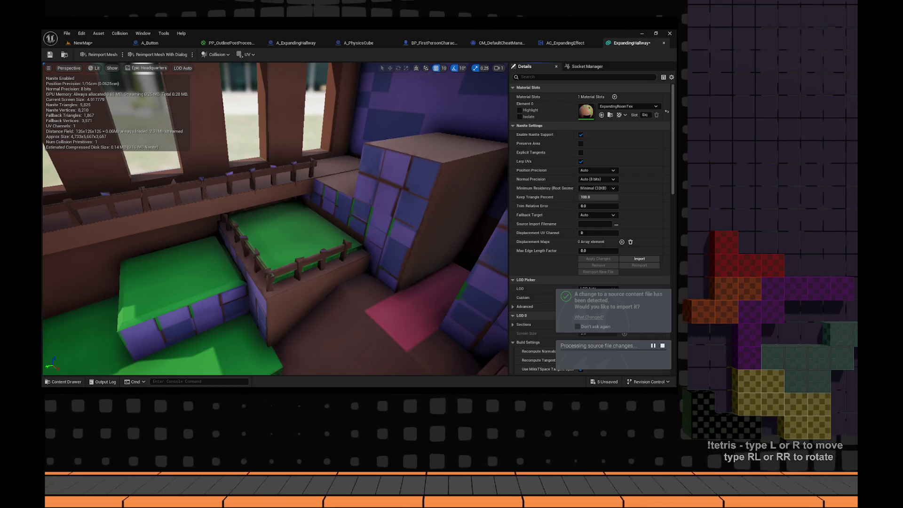
- View the reimported hallway from overhead and down toward the pink floor
left_click_drag(275, 219, 332, 151)
left_click_drag(470, 325, 481, 321)
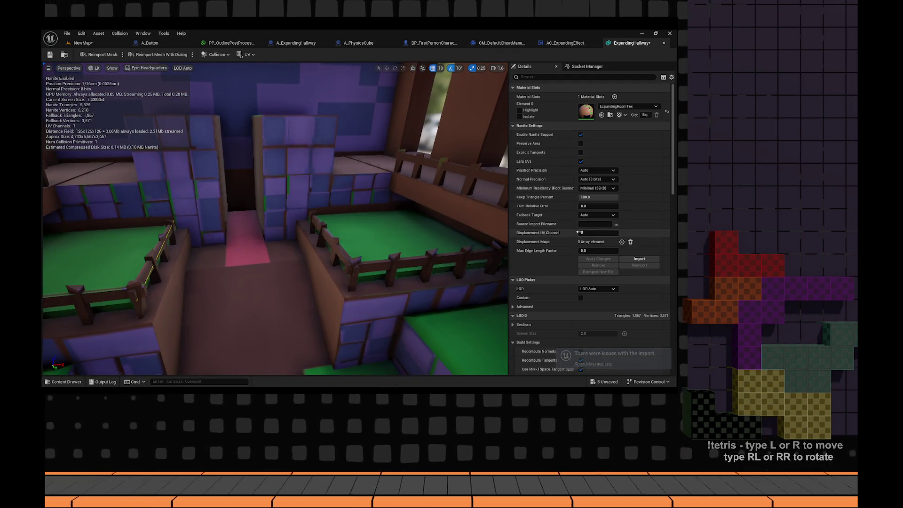
left_click(583, 78)
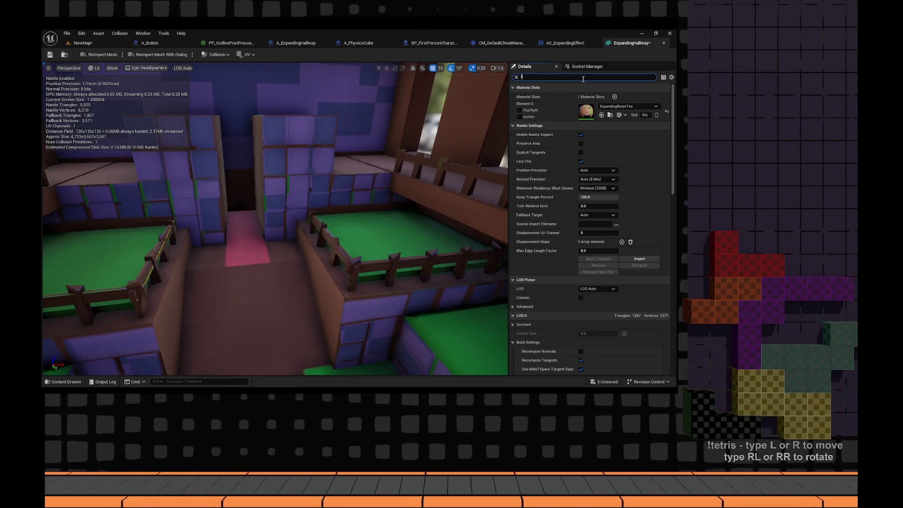
- Test LOD 0 Recompute Normals on, then apply it off again, leaving 1,867 triangles
type("lod")
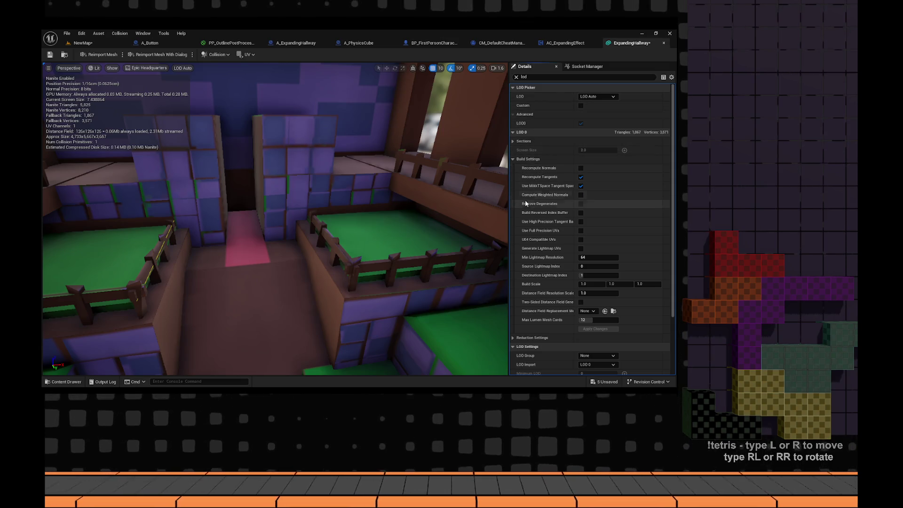
left_click(580, 168)
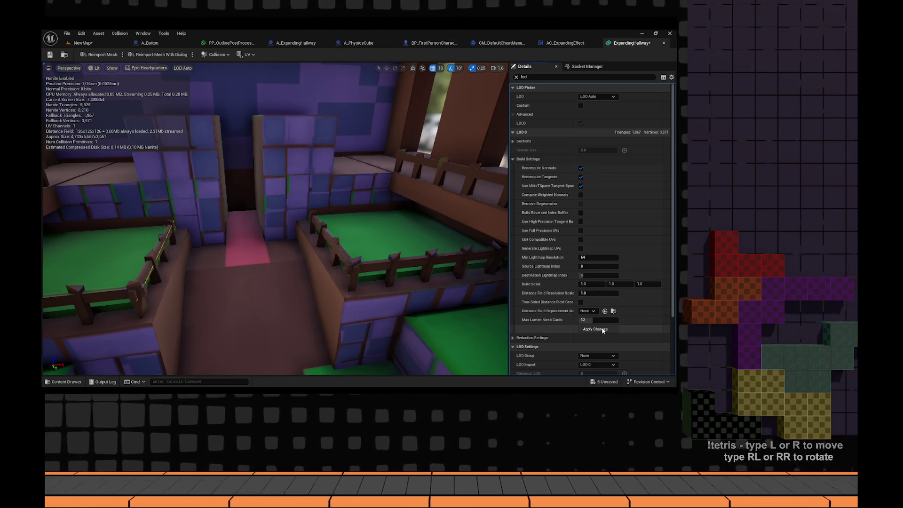
left_click(583, 328)
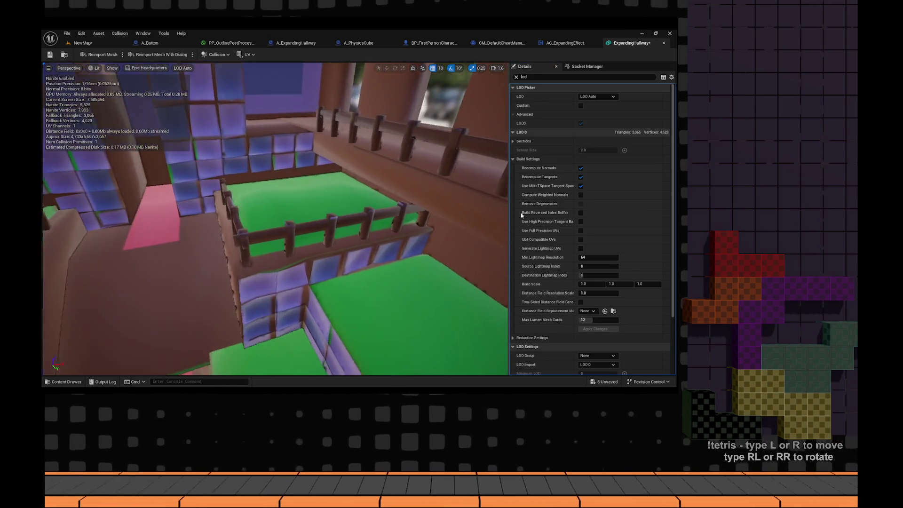
left_click(581, 176)
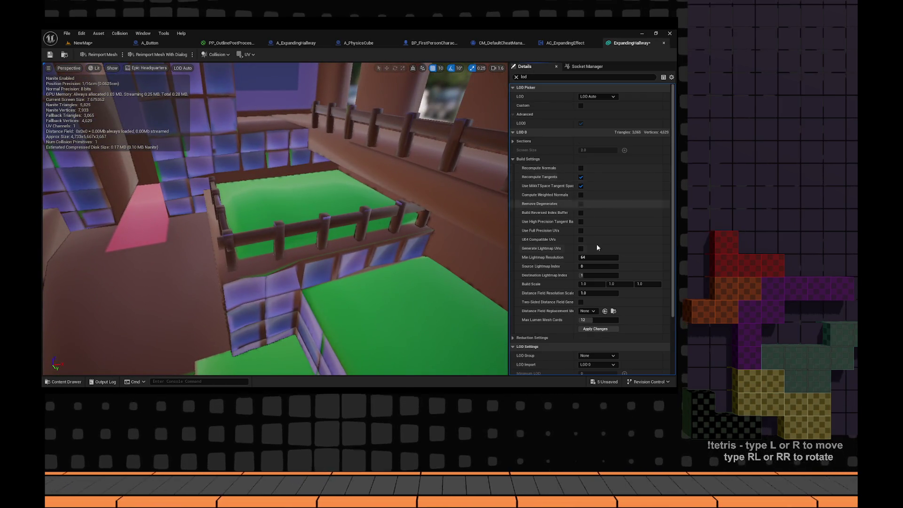
left_click(594, 328)
mouse_move(368, 260)
left_mouse_down()
mouse_move(359, 237)
mouse_move(374, 221)
mouse_move(451, 248)
left_mouse_up()
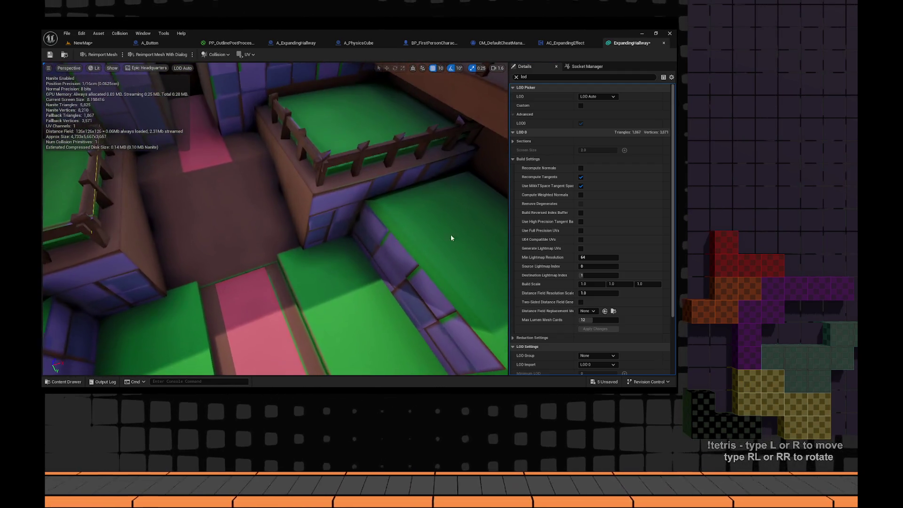
scroll(556, 252, "down", 3)
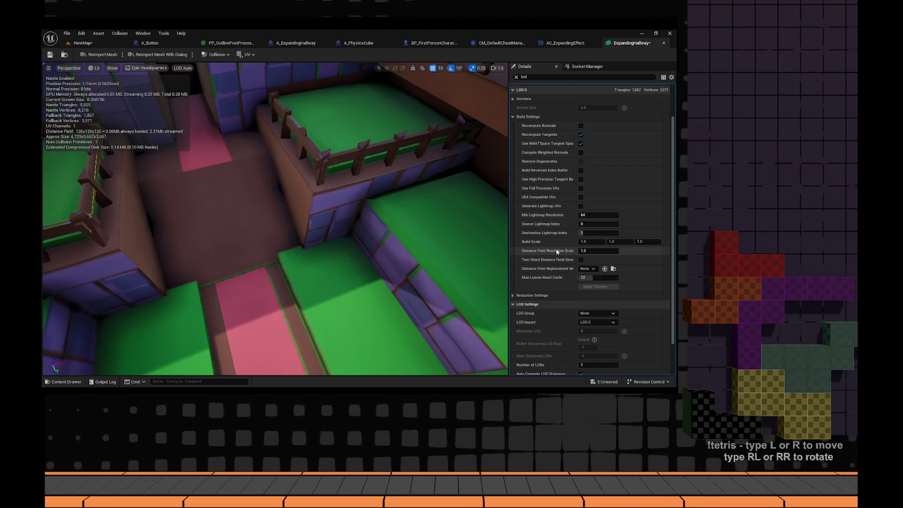
scroll(556, 252, "down", 1)
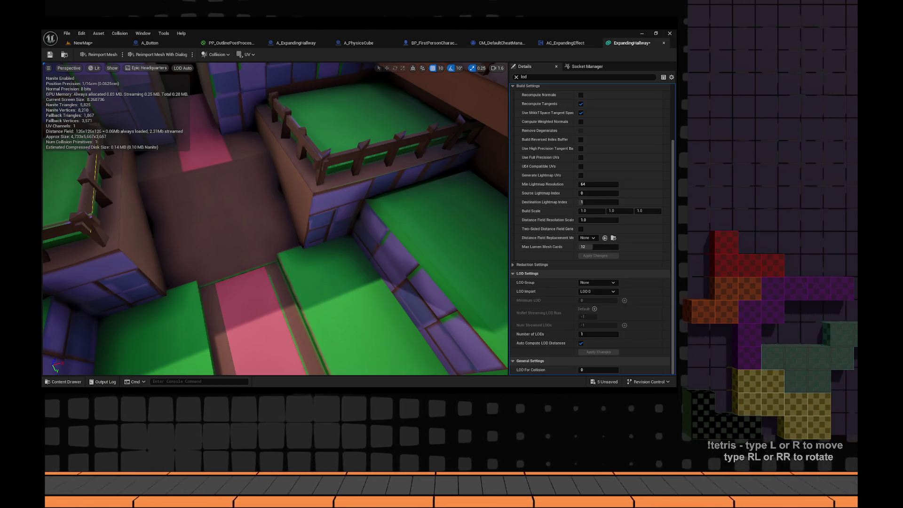
mouse_move(282, 221)
left_mouse_down()
mouse_move(301, 212)
mouse_move(267, 164)
left_mouse_up()
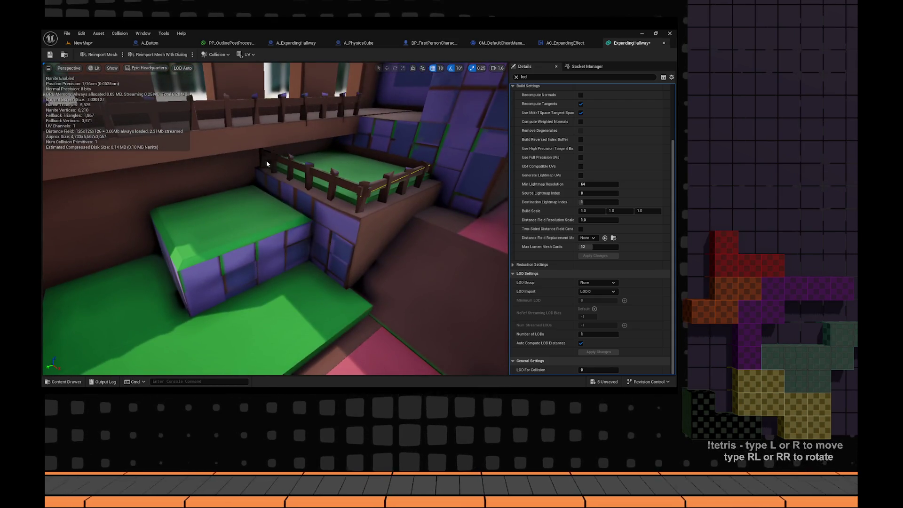
- Search Google for 'ue5 import model is low poly' and read the expanded AI Overview
key("alt+Tab")
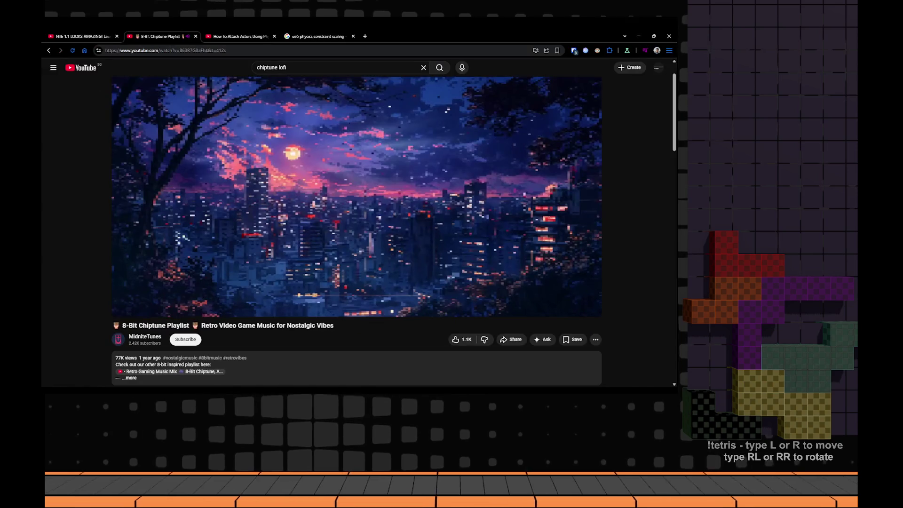
left_click(309, 37)
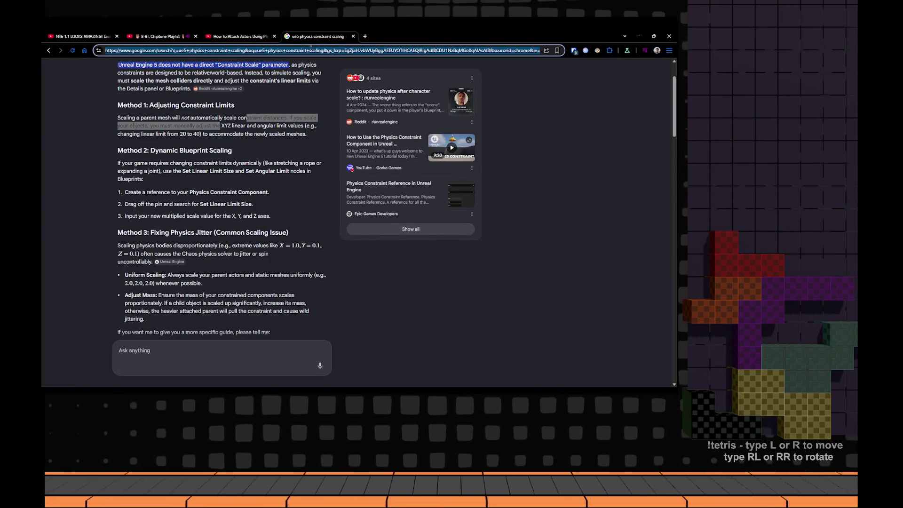
type("ue5 import model is")
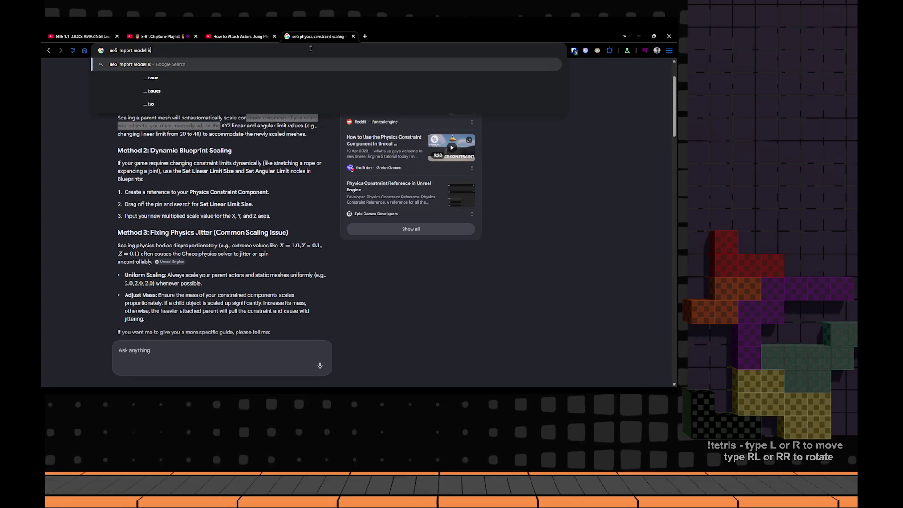
type(" lowp")
key("BackSpace")
key("BackSpace")
type("poly")
key("Return")
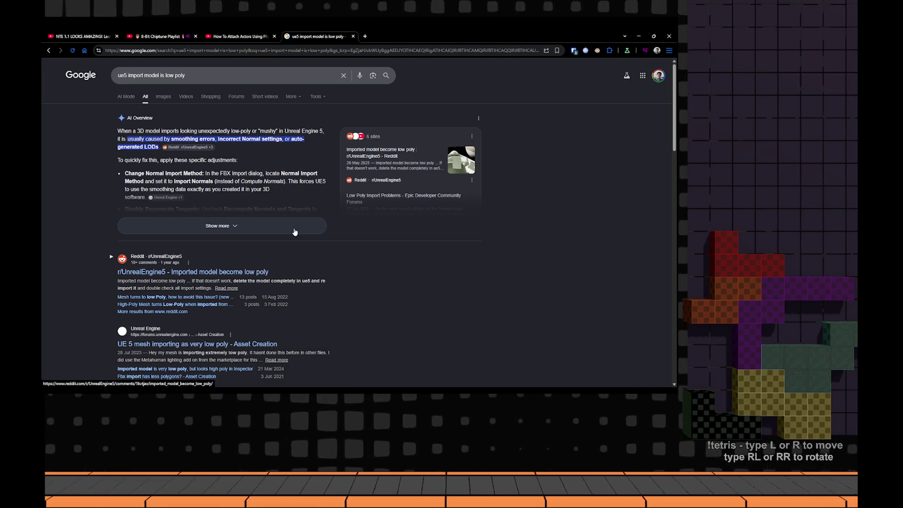
left_click(295, 232)
key("alt+Tab")
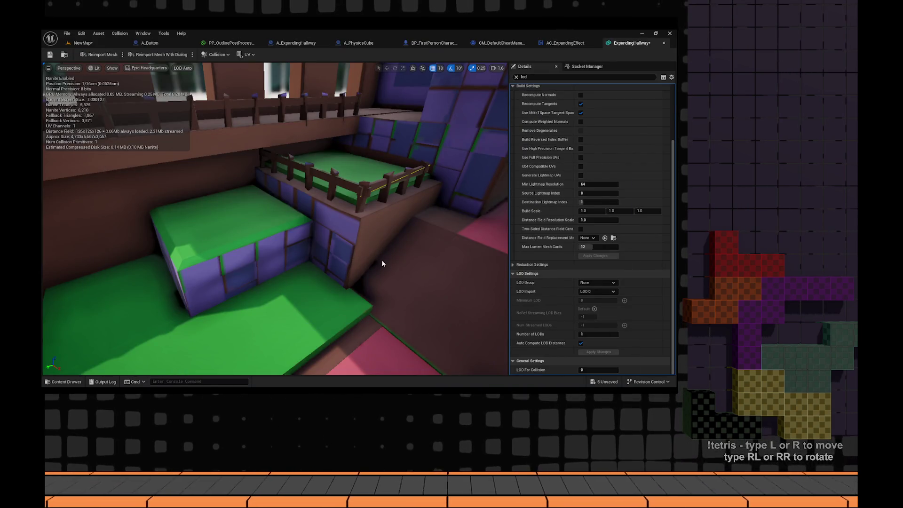
- Close the ExpandingHallway mesh editor and return to the NewMap level
mouse_move(381, 263)
left_mouse_down()
mouse_move(382, 282)
mouse_move(357, 291)
mouse_move(358, 319)
left_mouse_up()
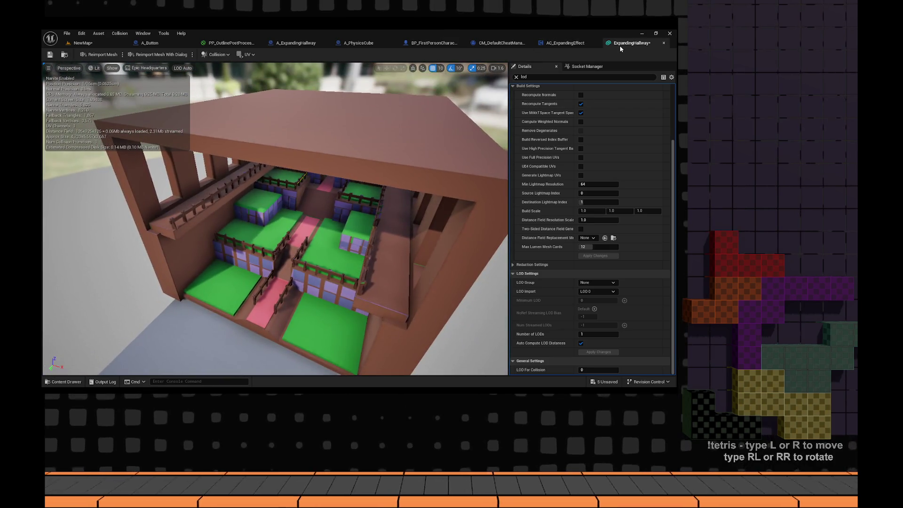
left_click(663, 42)
left_click(83, 43)
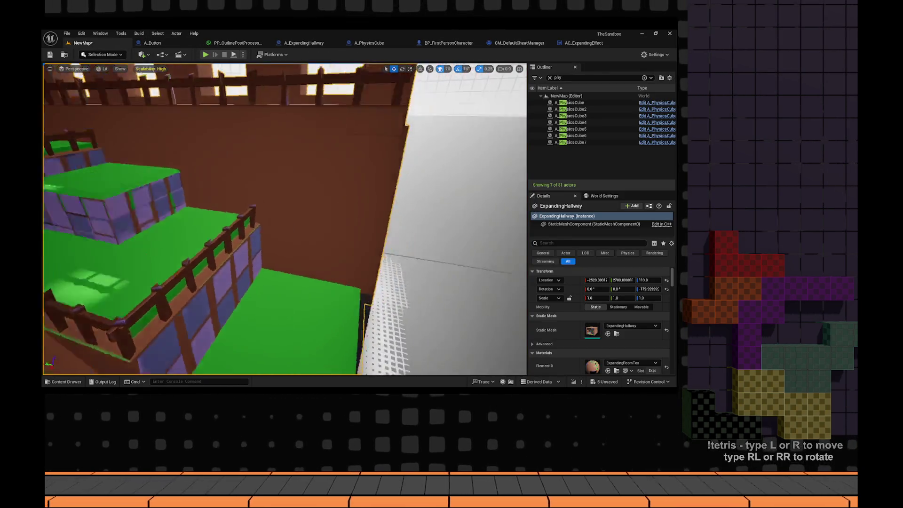
- Delete the ExpandingHallway actor from NewMap and show its content folder
key("f")
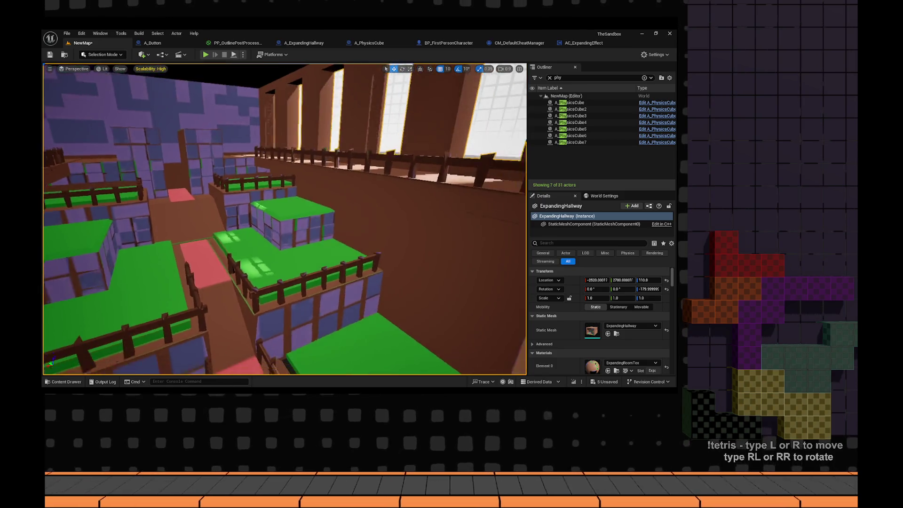
key("f")
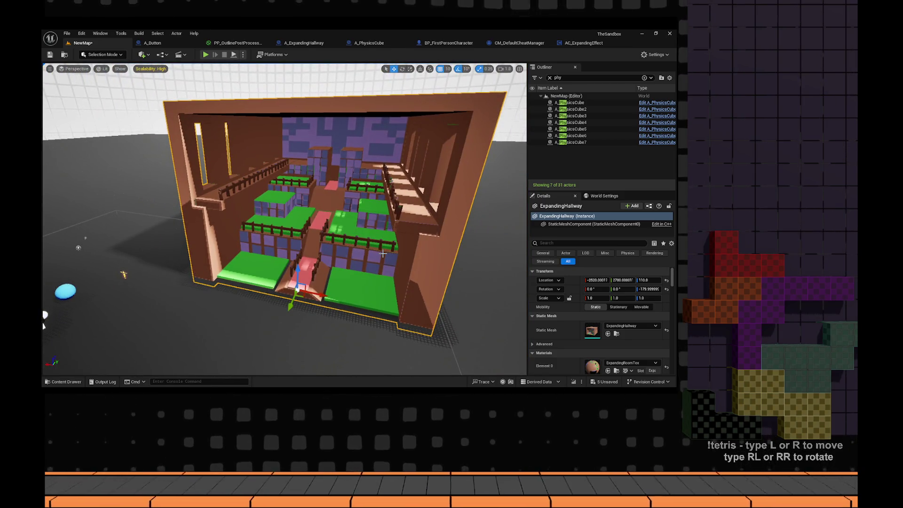
key("Delete")
key("ctrl+space")
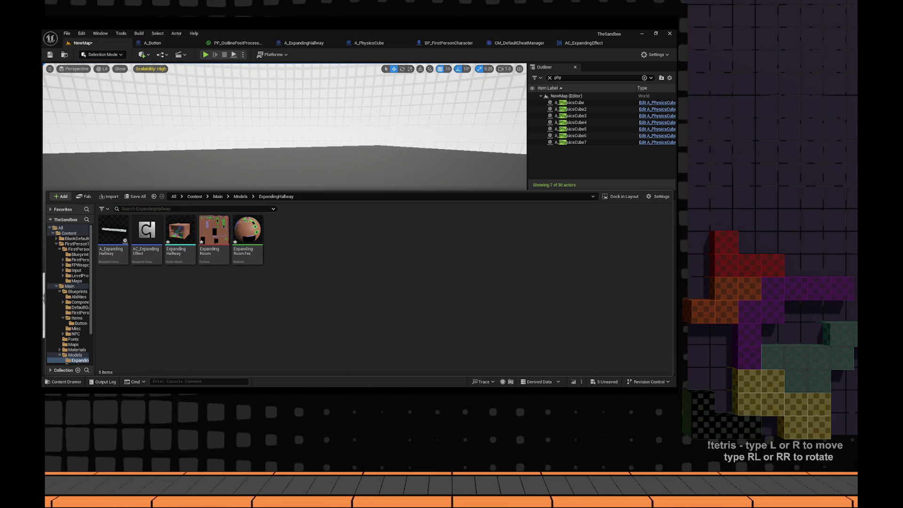
- Delete ExpandingHallway.fbx and ExpandingRoom.png from the ExpandingHallway folder on disk
left_click(197, 151)
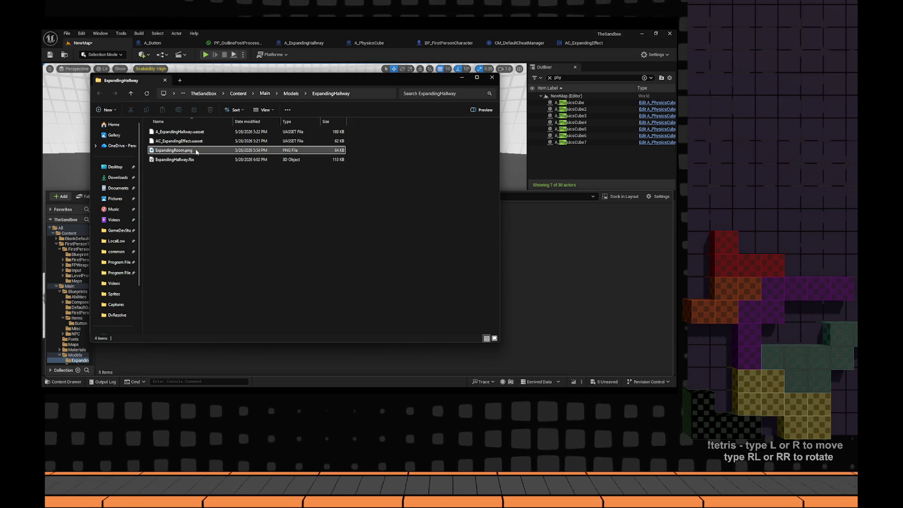
left_click(249, 160)
key("Delete")
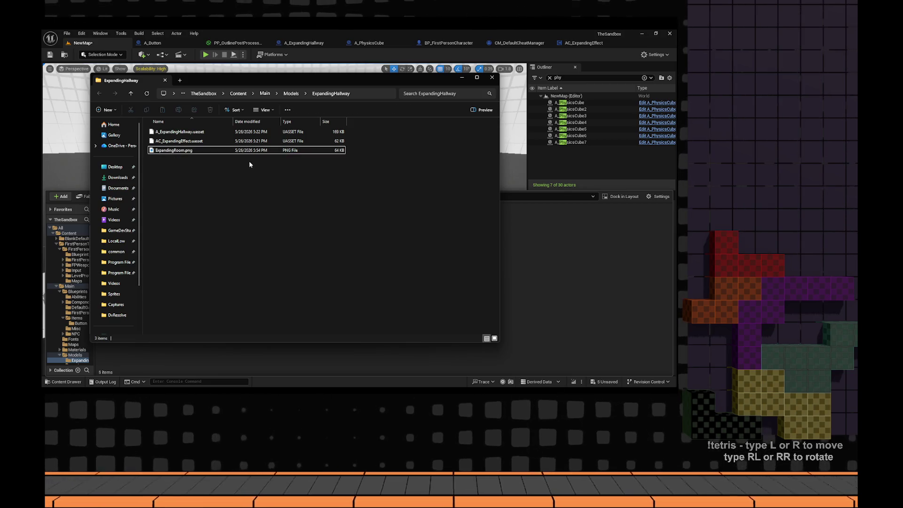
left_click(218, 150)
key("Delete")
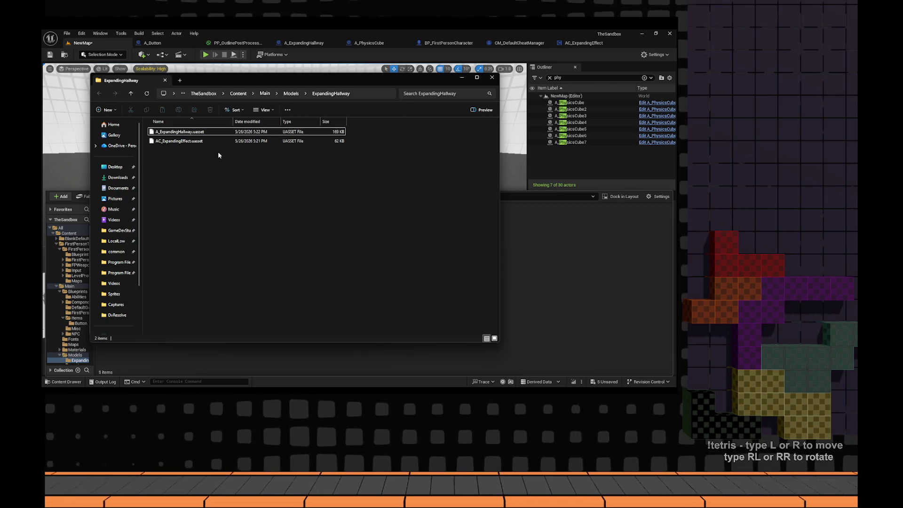
- Accept Unreal's source-change import, removing the affected hallway mesh, texture and material assets
left_click(357, 229)
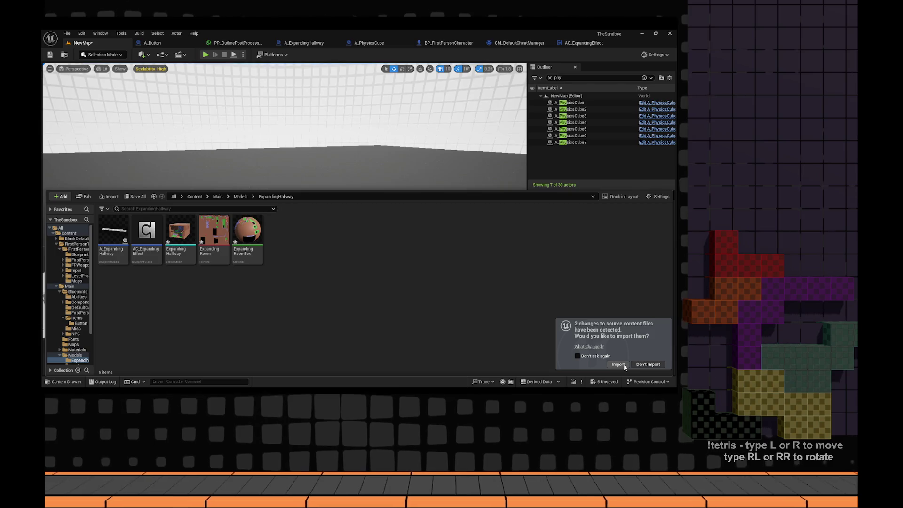
left_click(618, 364)
left_click(313, 320)
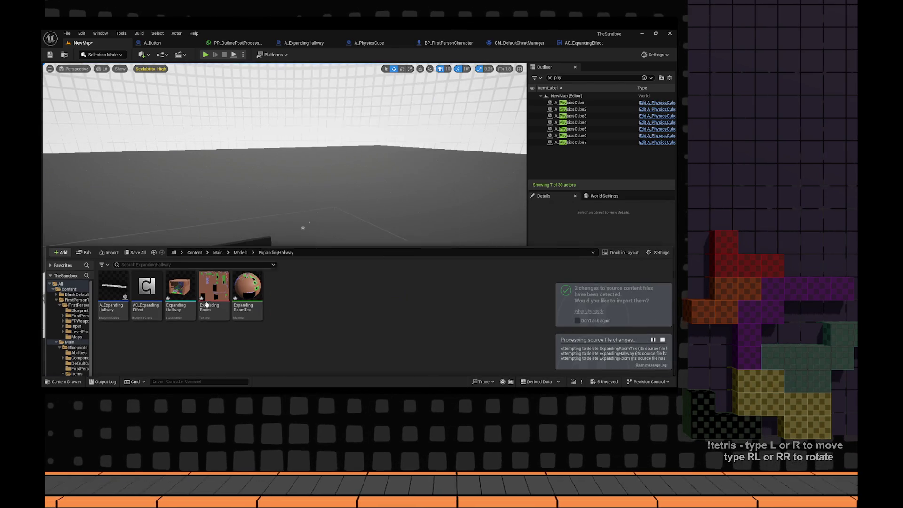
key("ctrl+space")
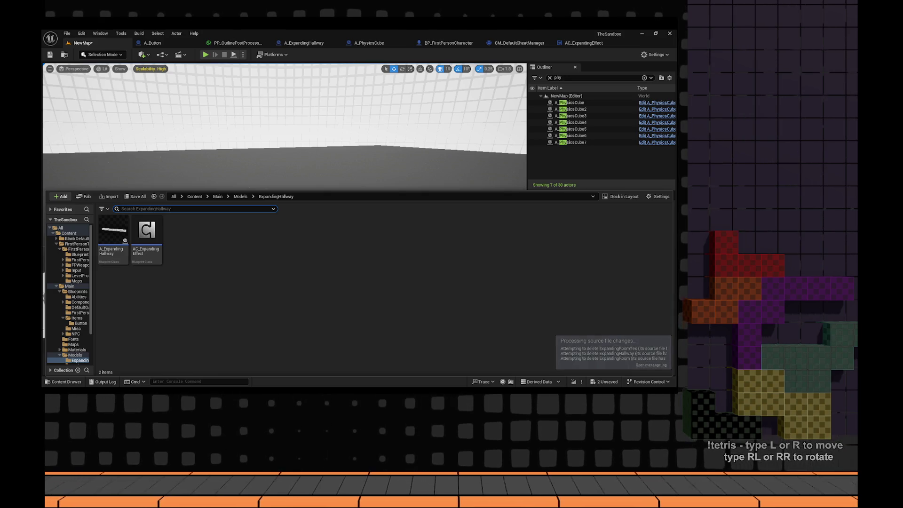
key("alt+Tab")
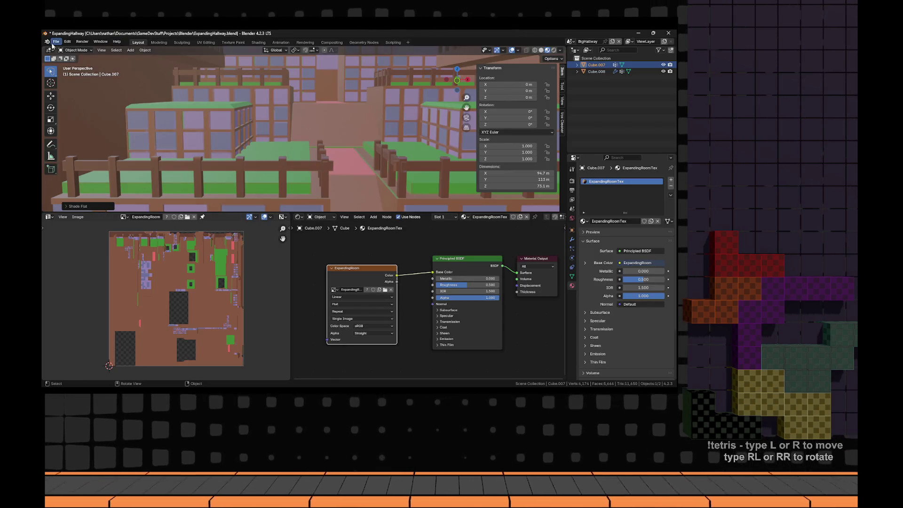
- Export the Blender hallway model as ExpandingHallway.fbx into the project's ExpandingHallway folder
left_click(55, 42)
mouse_move(71, 147)
left_click(141, 147)
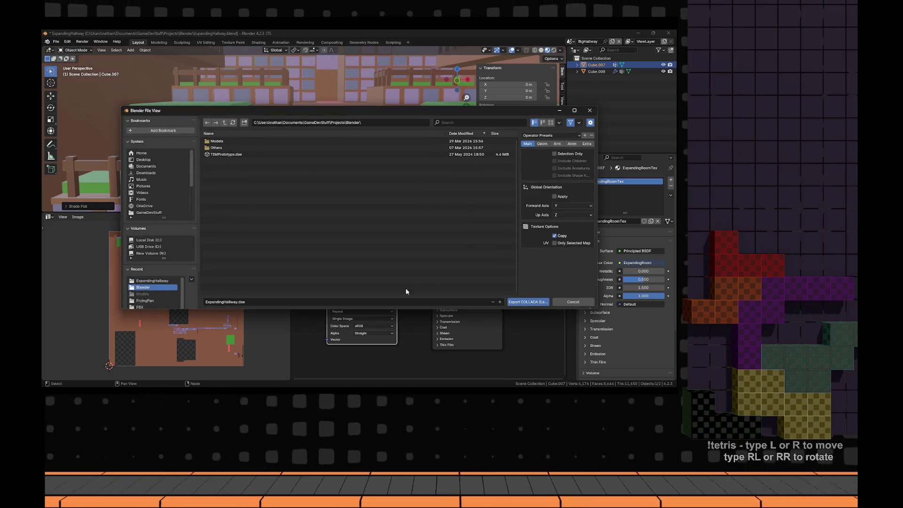
left_click(583, 304)
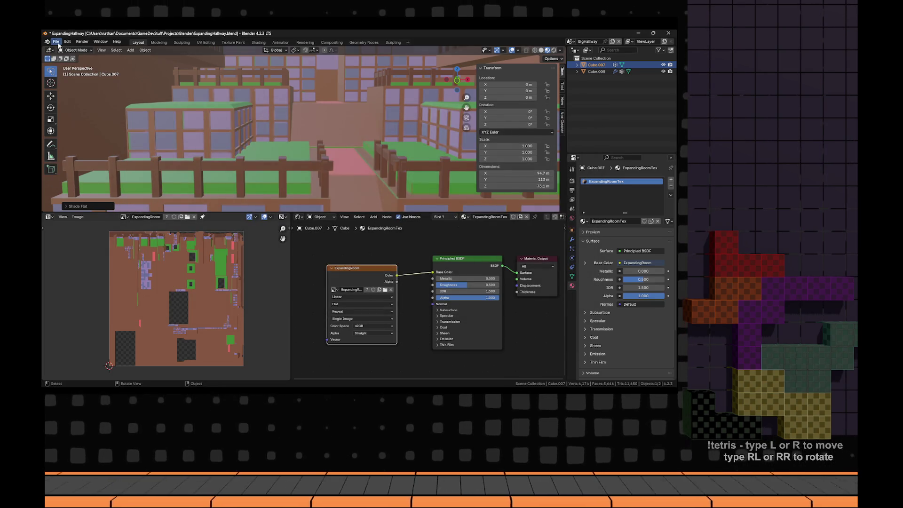
left_click(55, 41)
mouse_move(71, 147)
left_click(141, 198)
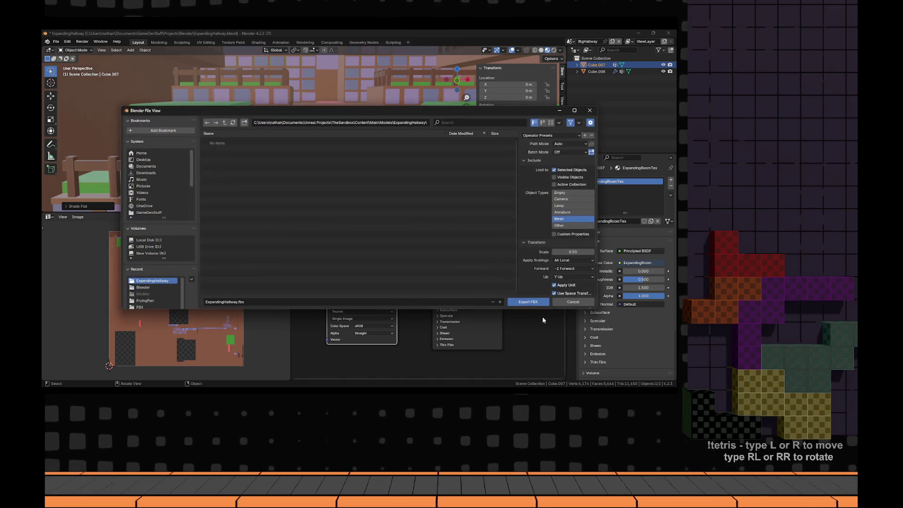
left_click(517, 303)
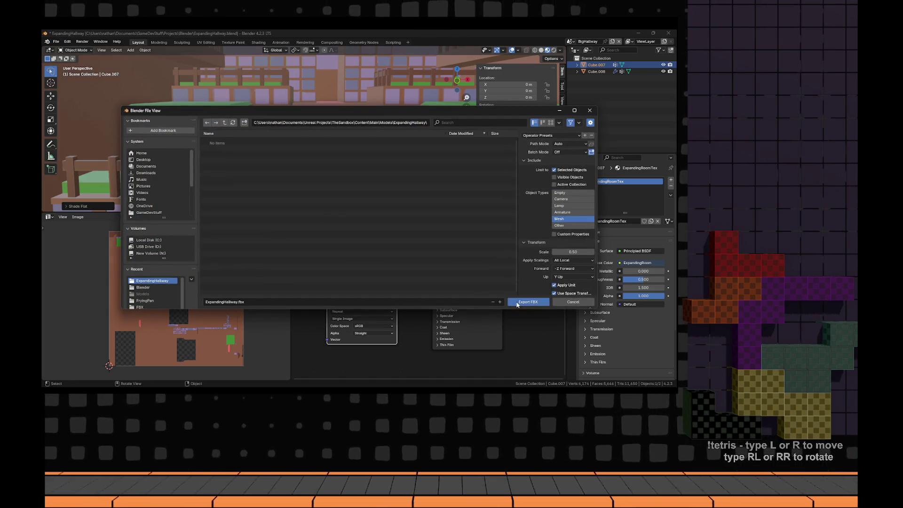
key("alt+Tab")
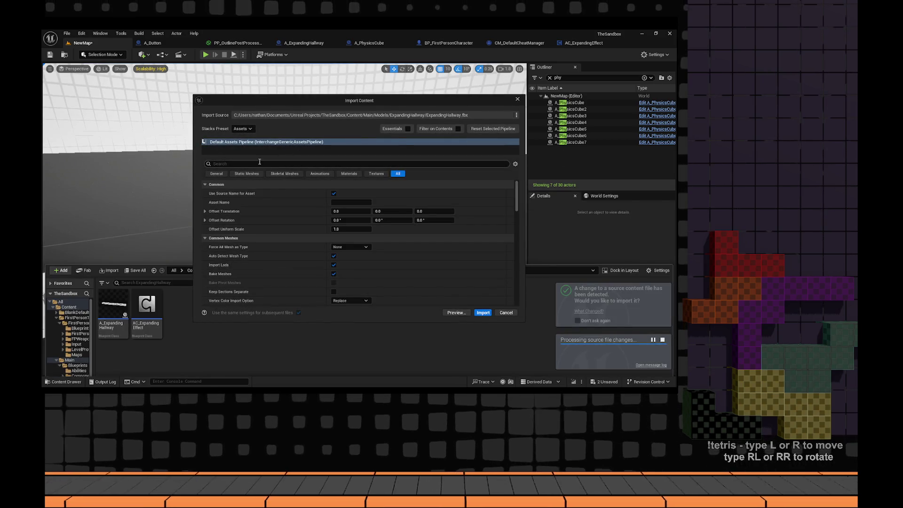
- Turn off Recompute Tangents in the hallway FBX import options
type("calc")
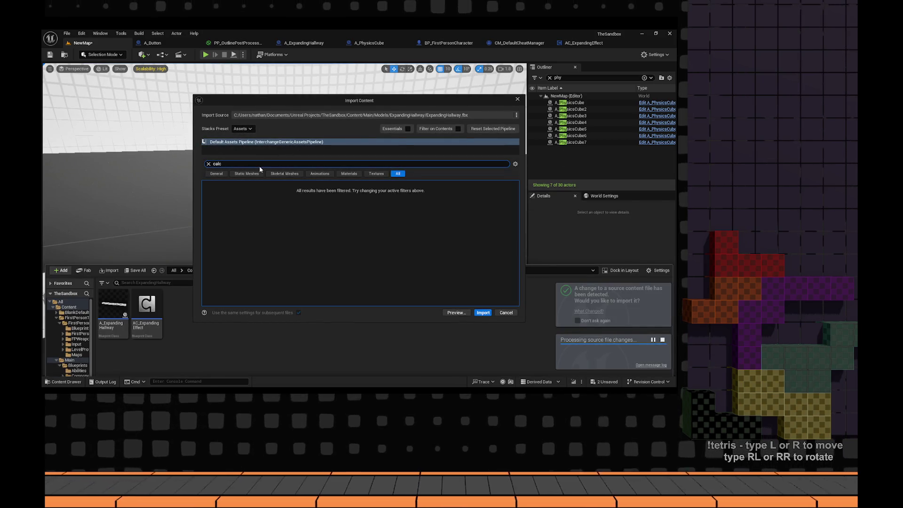
type("norm")
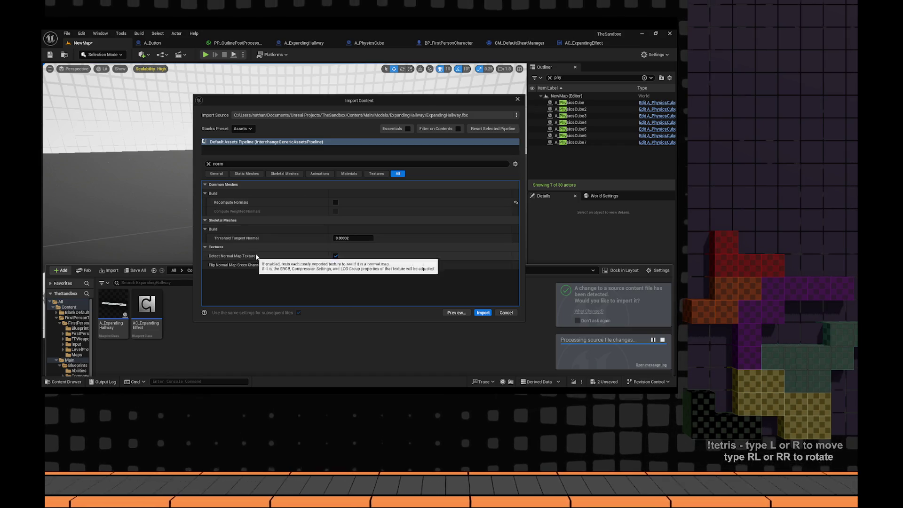
left_click(207, 164)
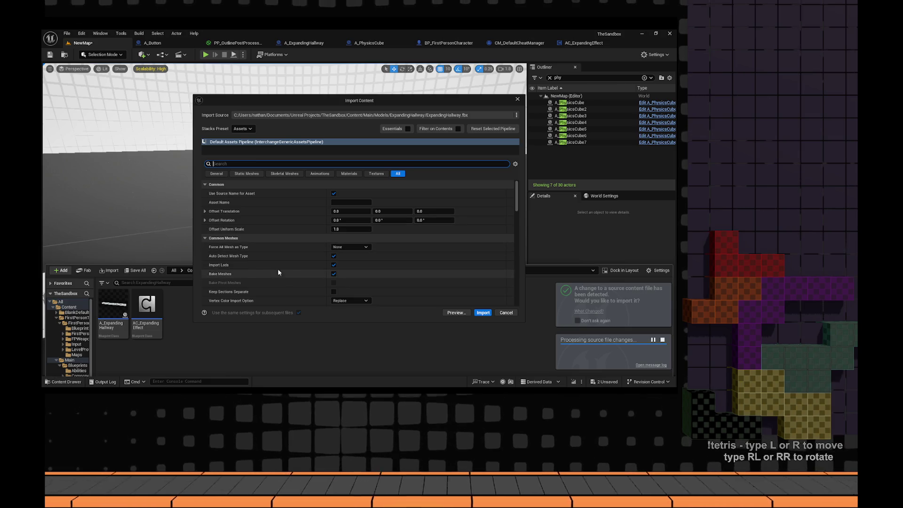
scroll(243, 276, "down", 1)
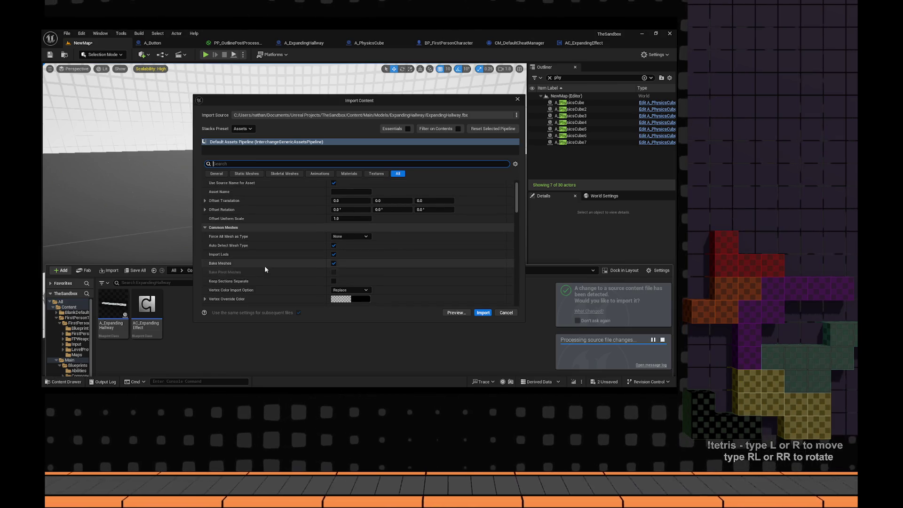
scroll(264, 266, "down", 4)
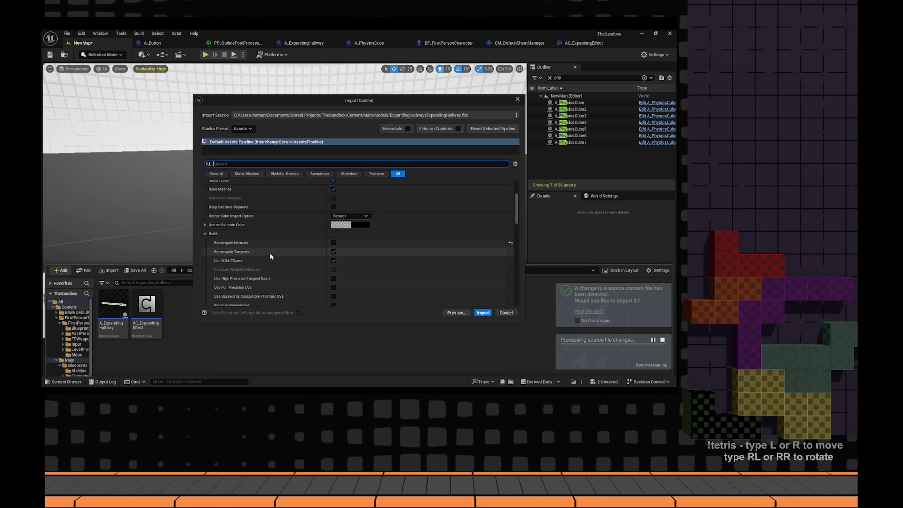
left_click(333, 251)
- Check the LOD Group presets without changing them, then turn off Build Nanite
scroll(282, 267, "down", 1)
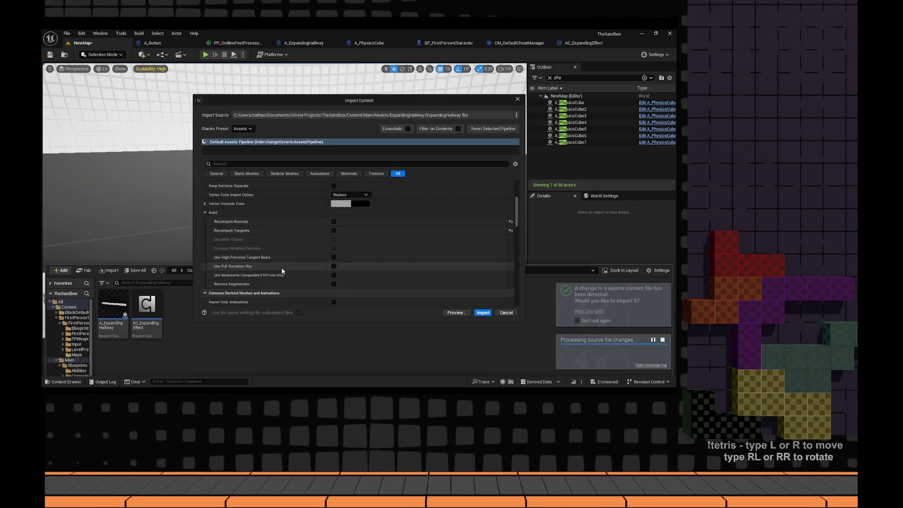
scroll(280, 266, "down", 2)
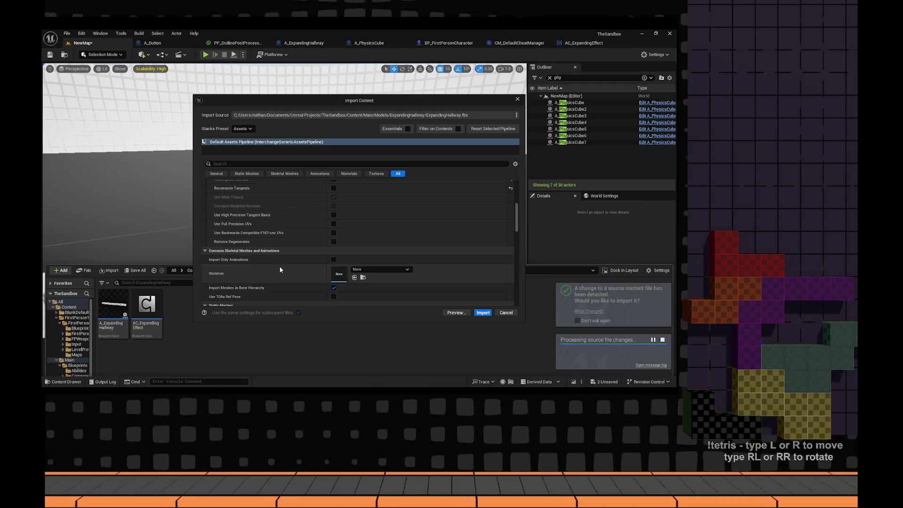
scroll(279, 268, "down", 5)
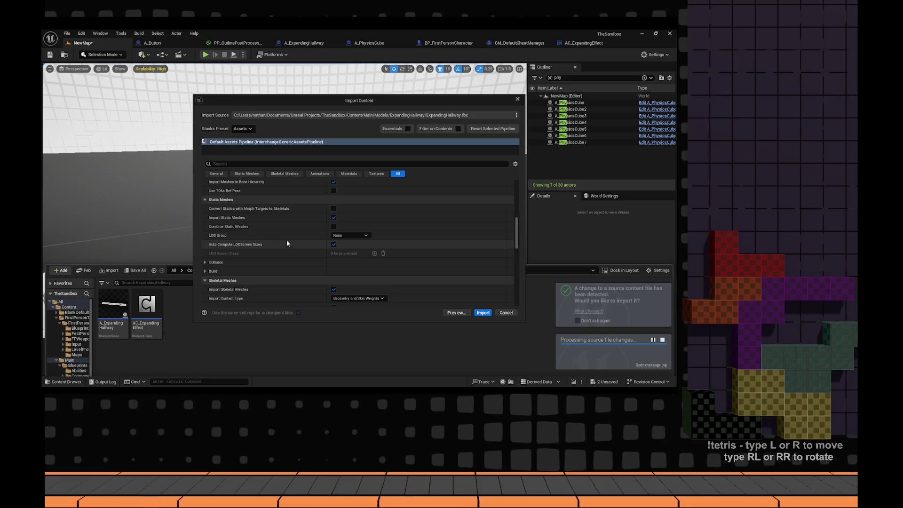
left_click(337, 237)
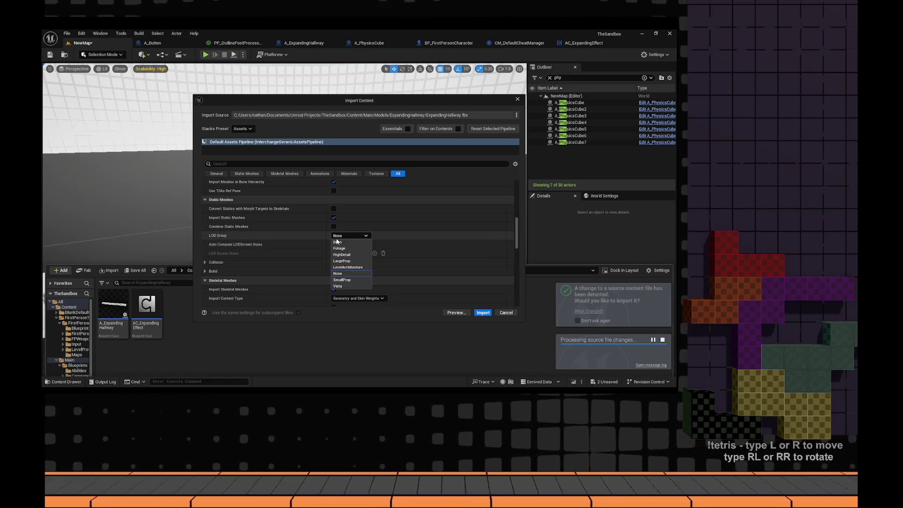
left_click(362, 234)
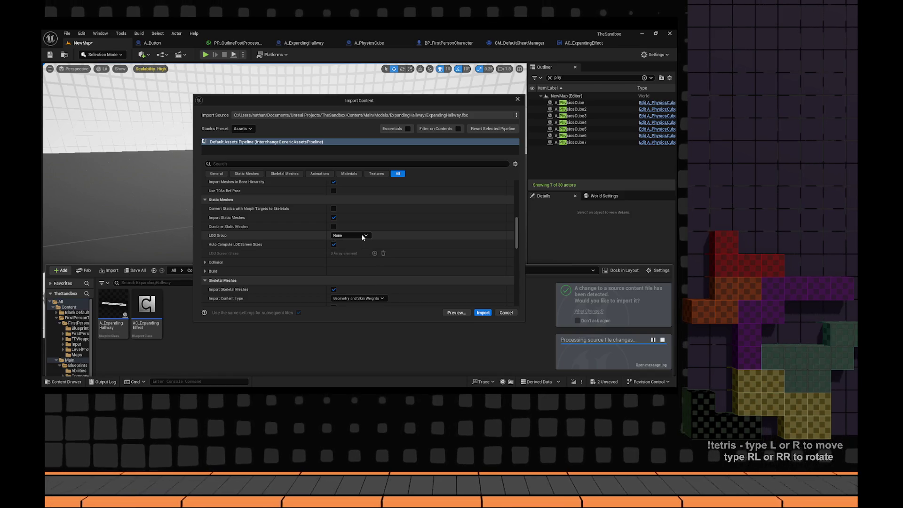
left_click(205, 271)
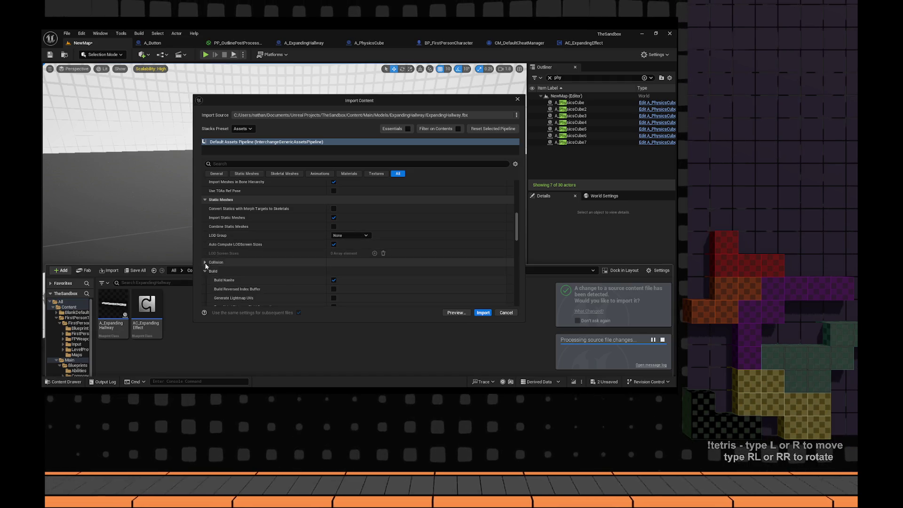
left_click(205, 262)
scroll(263, 243, "down", 4)
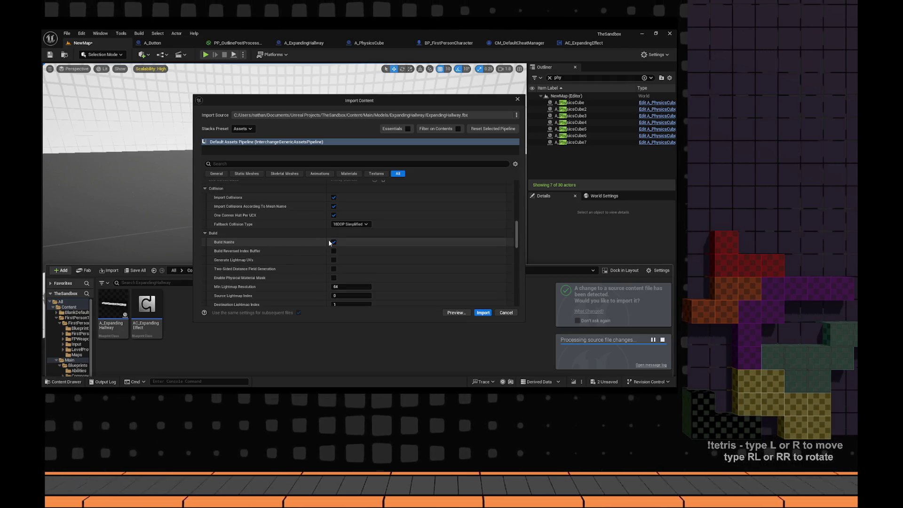
left_click(331, 242)
- Turn off Import Animations for the hallway import
scroll(256, 265, "down", 1)
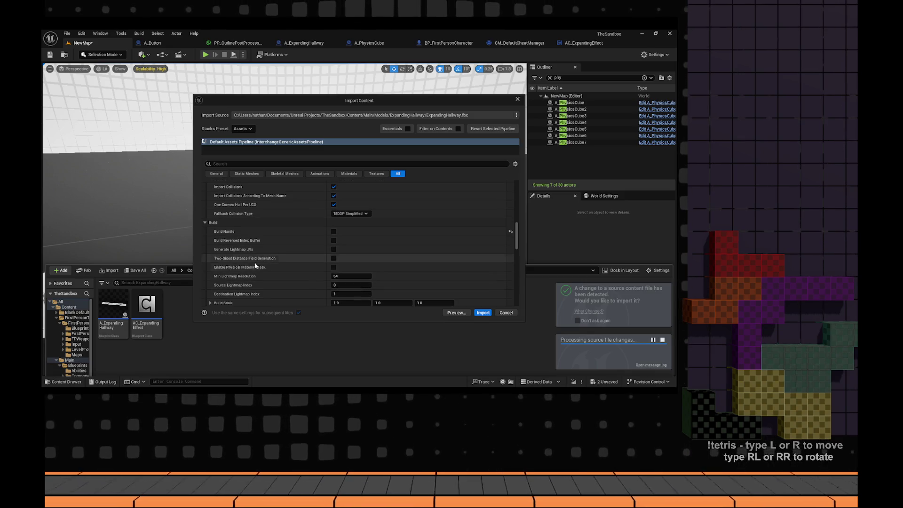
scroll(255, 266, "down", 5)
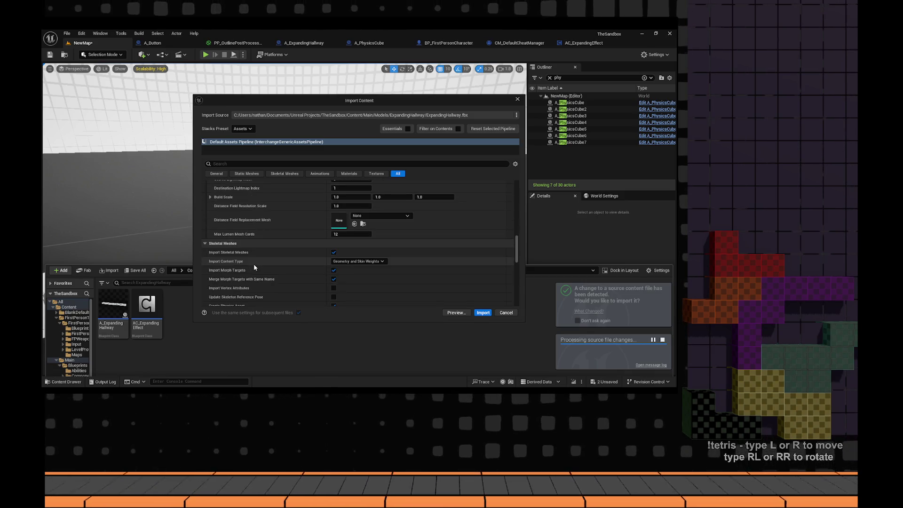
scroll(254, 267, "down", 1)
scroll(254, 267, "up", 2)
scroll(261, 249, "down", 2)
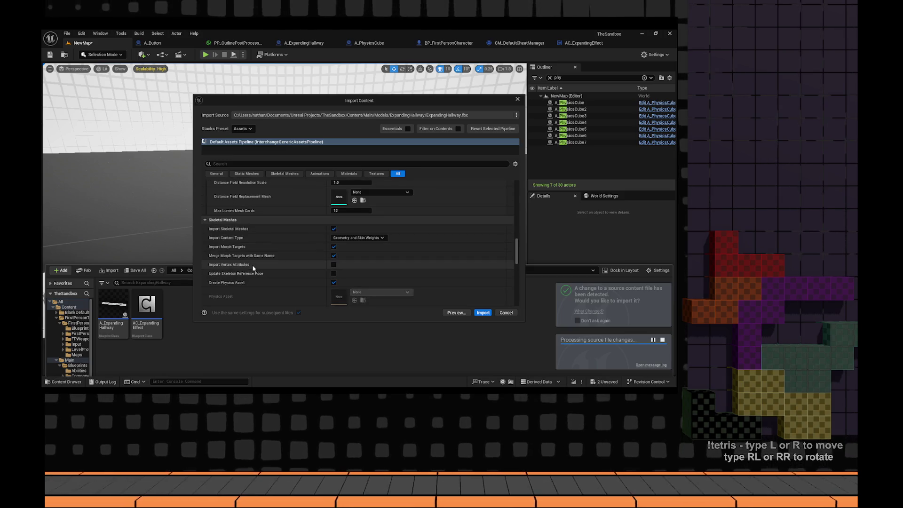
left_click(204, 220)
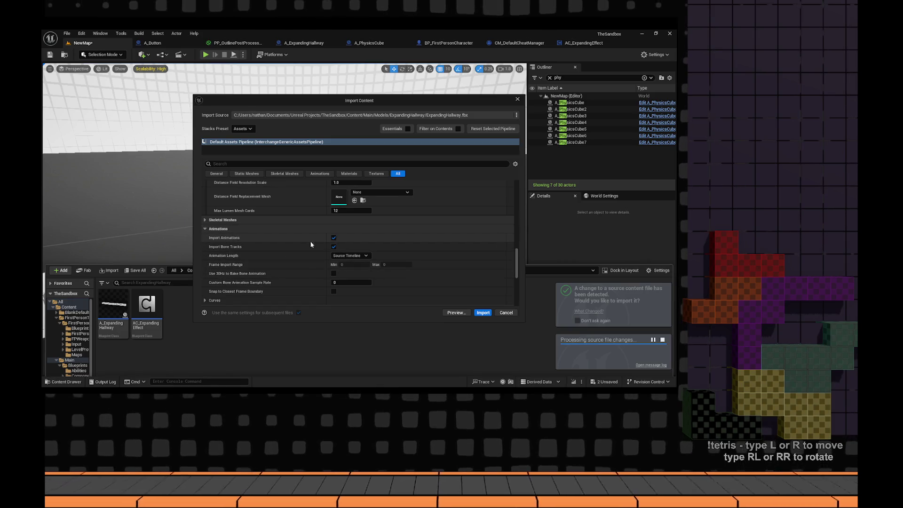
left_click(333, 237)
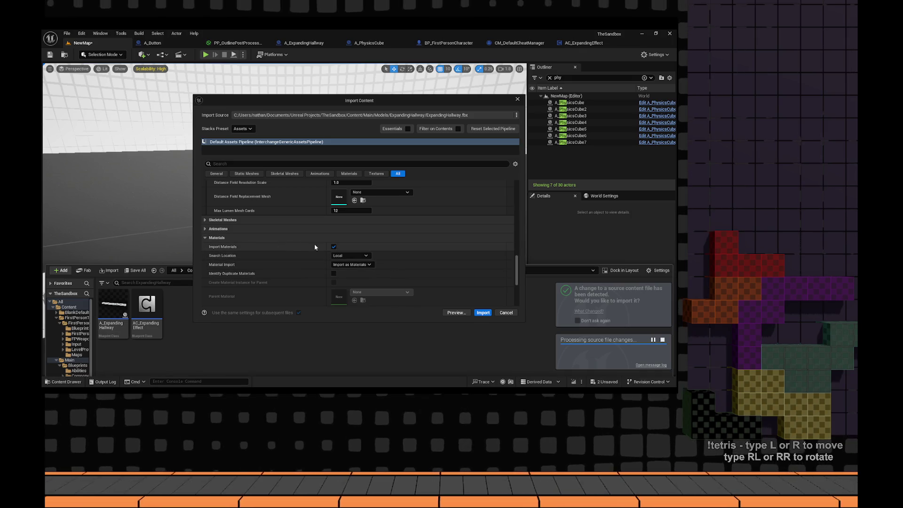
left_click(218, 228)
- Set the import's LOD Group to HighDetail
scroll(272, 258, "down", 2)
scroll(277, 258, "down", 4)
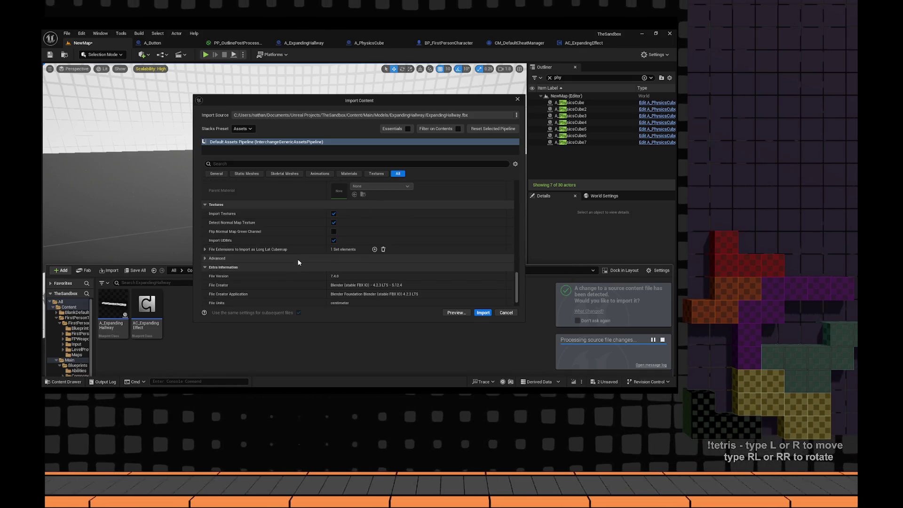
scroll(285, 261, "up", 6)
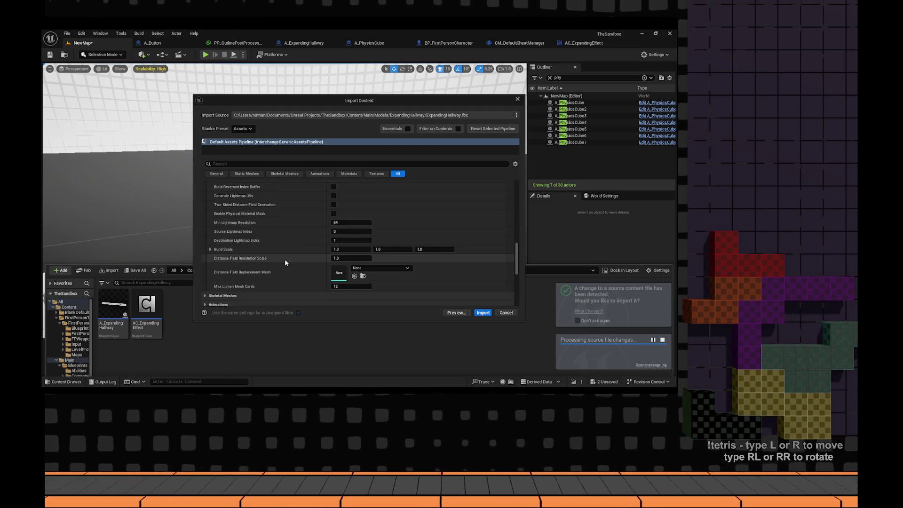
scroll(284, 261, "up", 2)
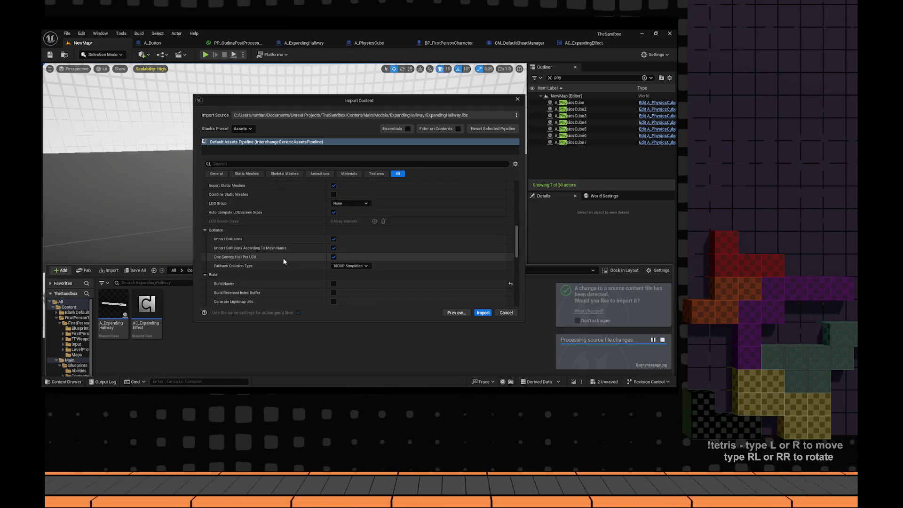
scroll(284, 261, "up", 3)
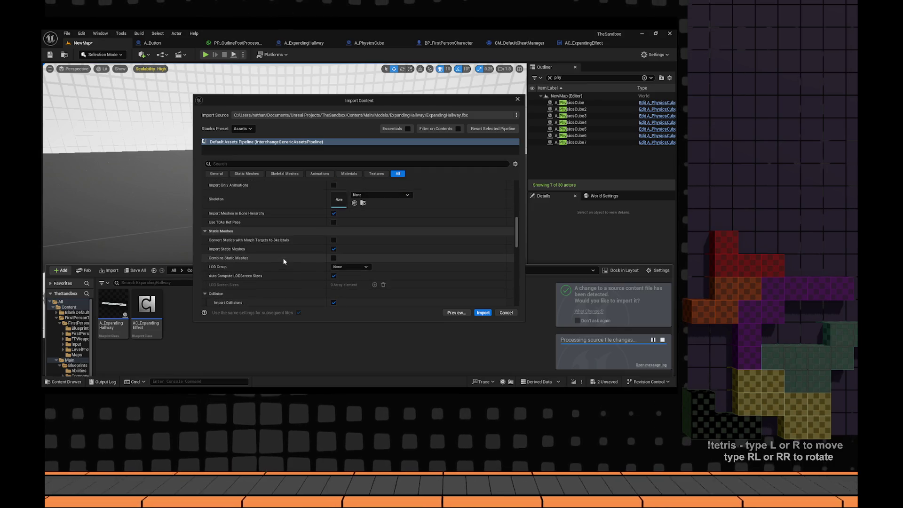
left_click(359, 267)
left_click(342, 286)
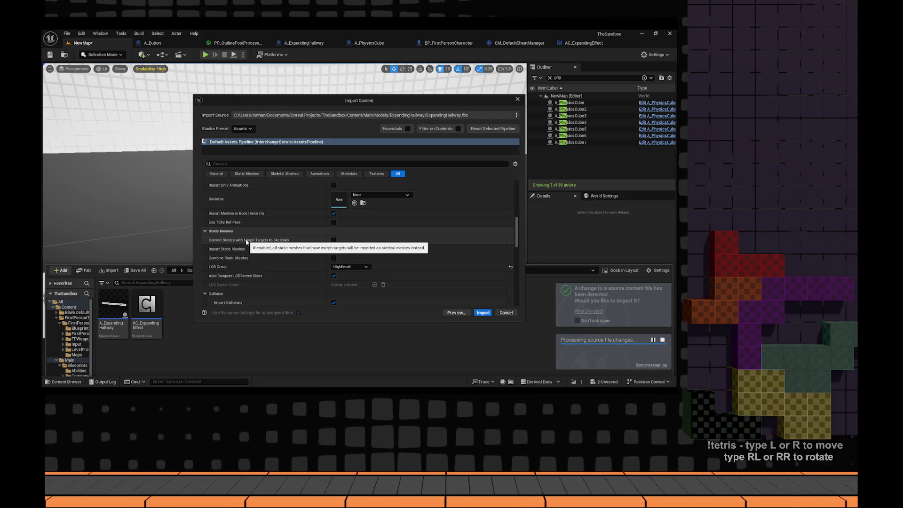
scroll(245, 242, "up", 3)
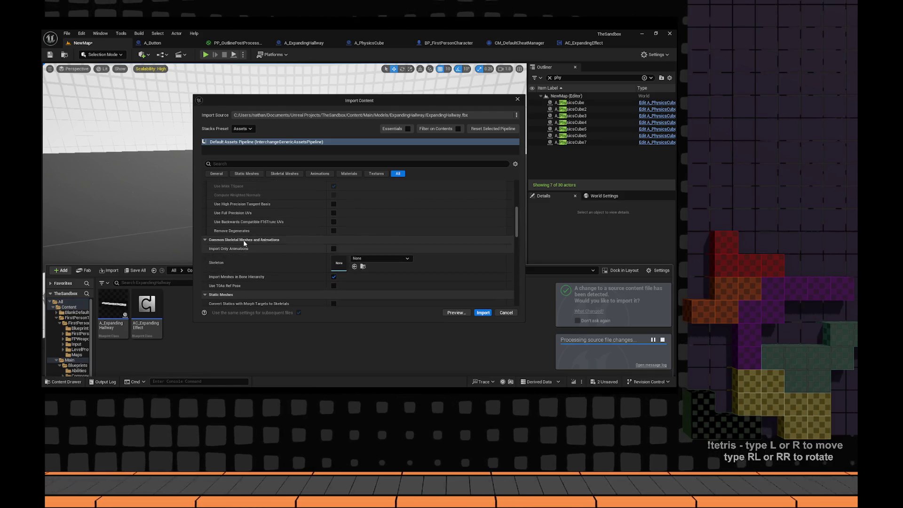
scroll(249, 254, "up", 2)
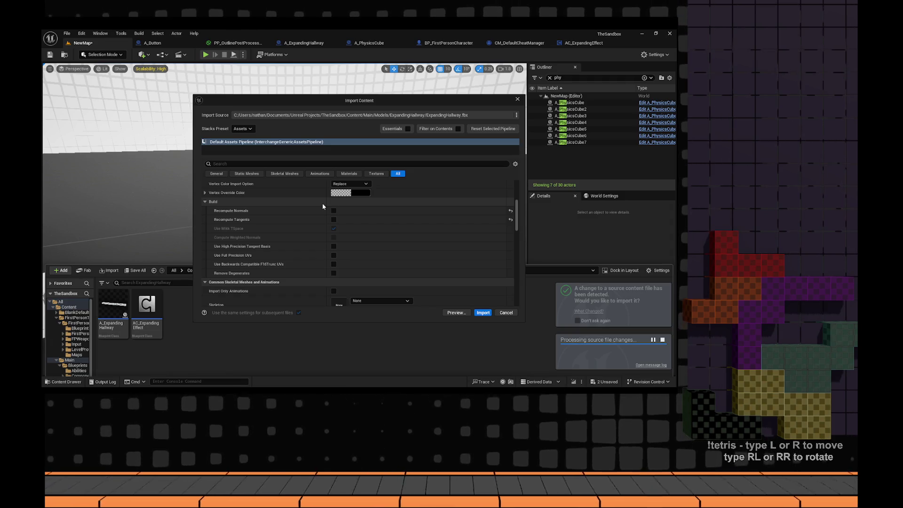
key("alt+Tab")
- Read the Reddit replies about Nanite and reduction settings, then minimize the browser
scroll(177, 187, "down", 3)
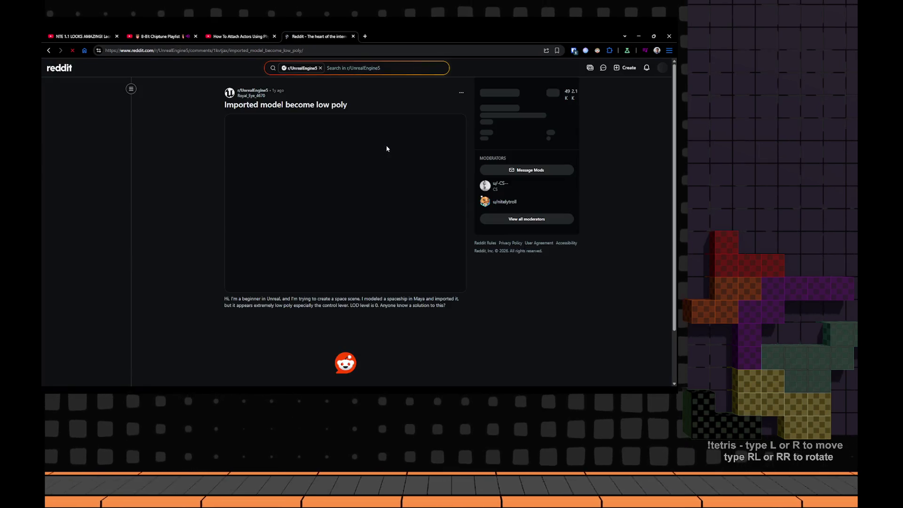
scroll(386, 149, "down", 3)
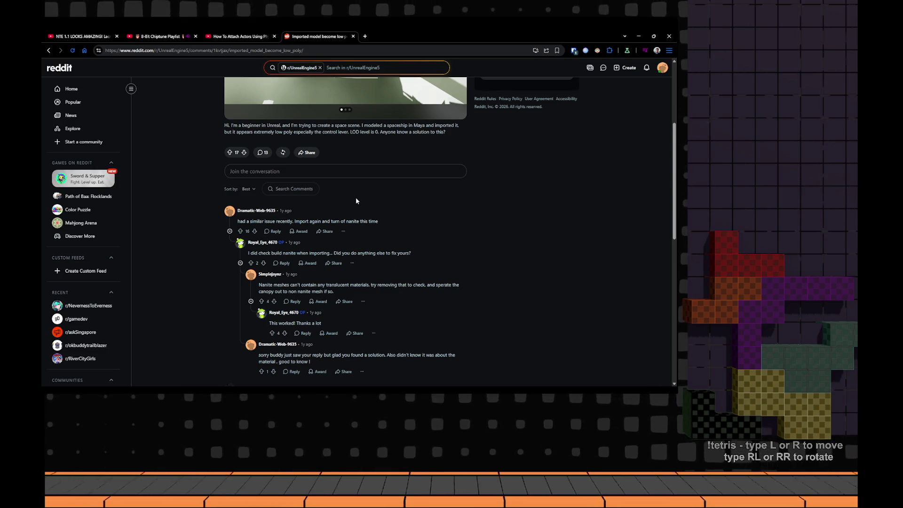
scroll(355, 201, "down", 2)
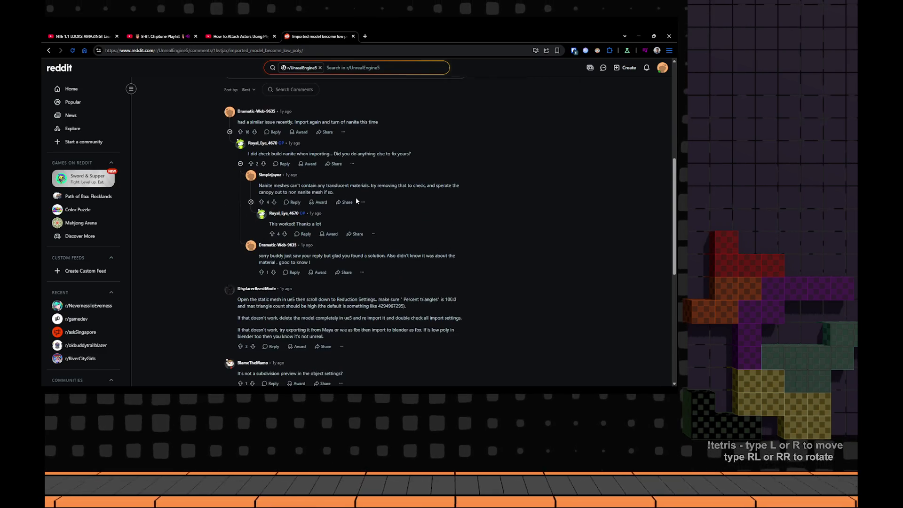
left_click(640, 40)
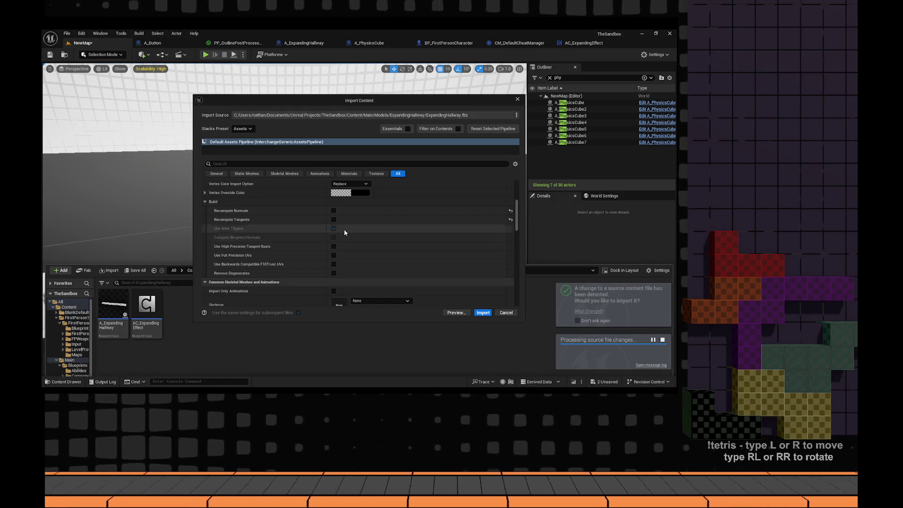
- Enable Recompute Tangents and import ExpandingHallway.fbx
left_click(333, 219)
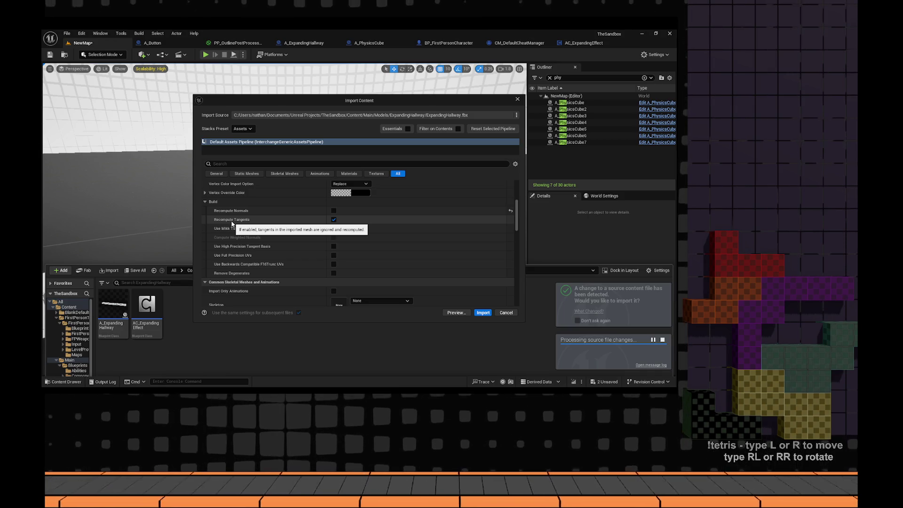
left_click(483, 312)
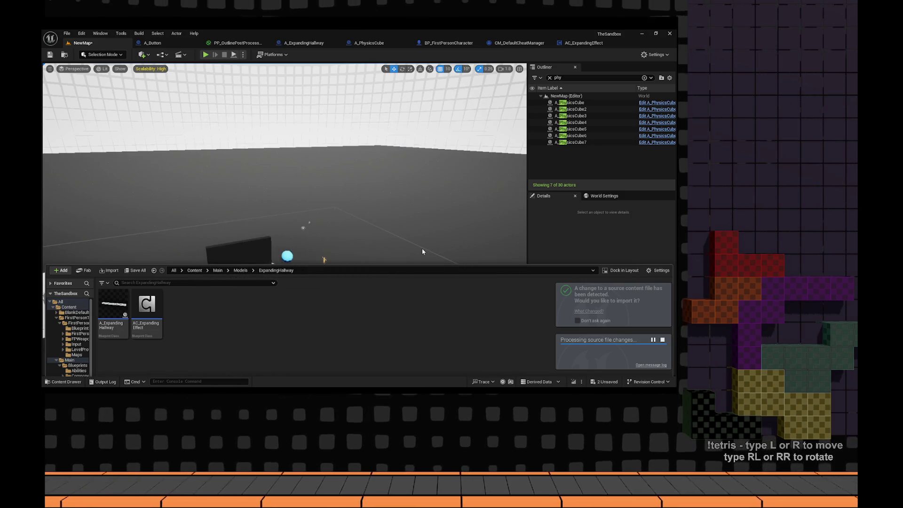
- Place the ExpandingHallway static mesh in NewMap and select the ExpandingRoomTex material
left_click(361, 242)
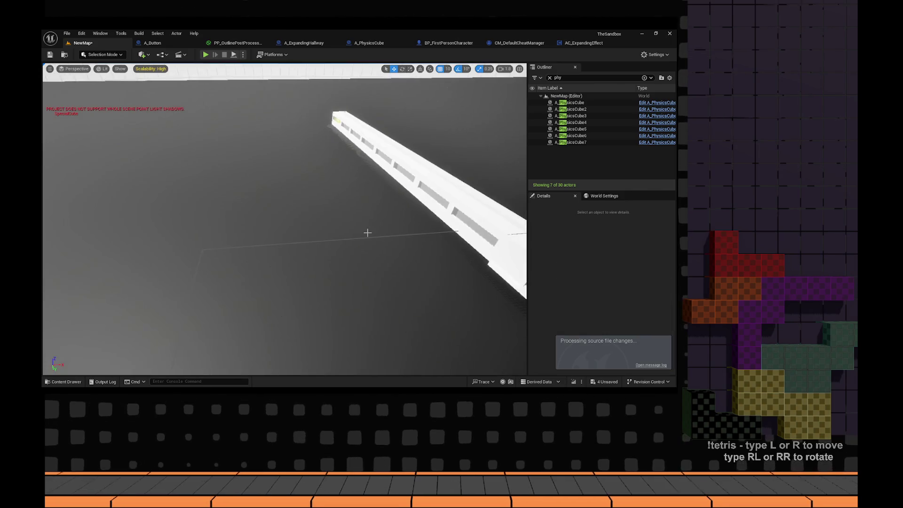
key("ctrl+space")
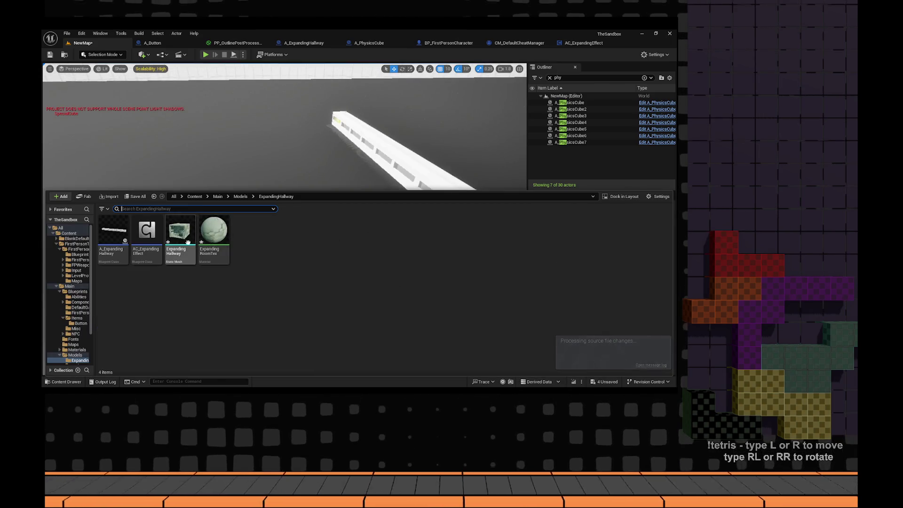
mouse_move(187, 241)
left_mouse_down()
mouse_move(291, 151)
mouse_move(258, 252)
mouse_move(268, 272)
left_mouse_up()
scroll(279, 329, "up", 3)
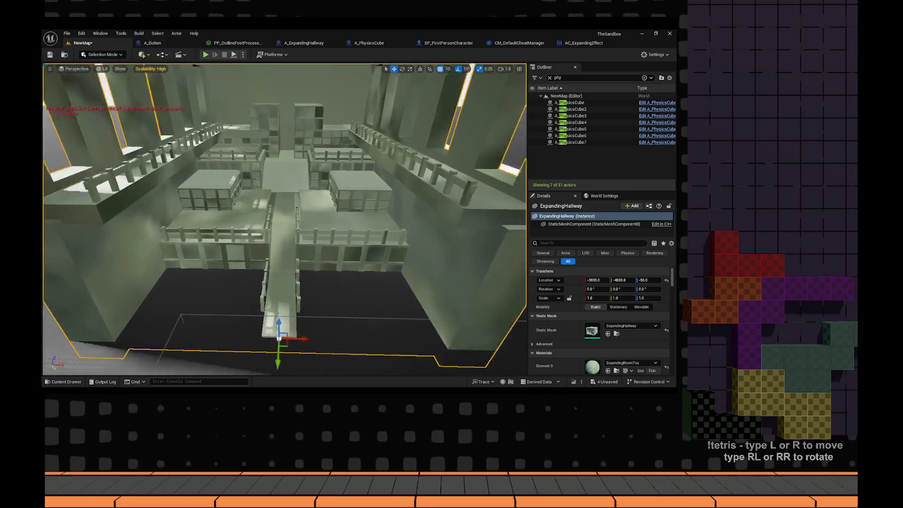
scroll(284, 219, "up", 10)
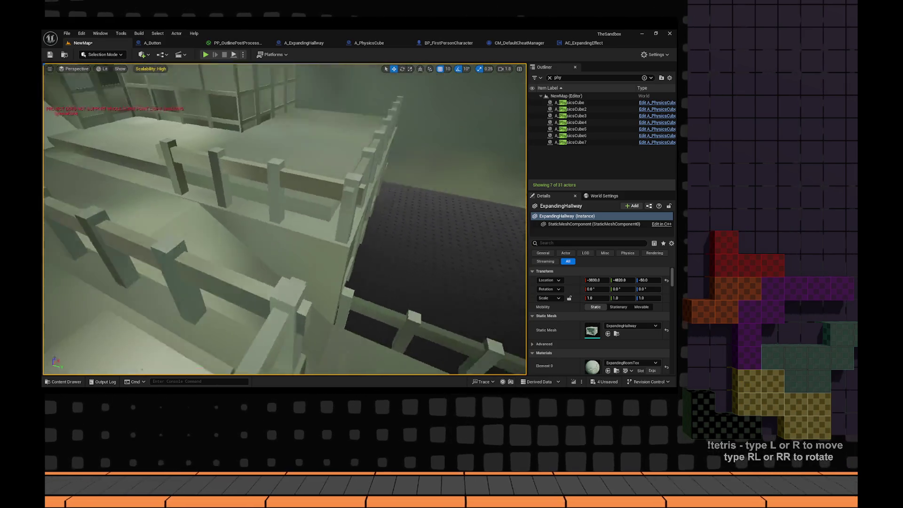
key("ctrl+space")
left_click(228, 238)
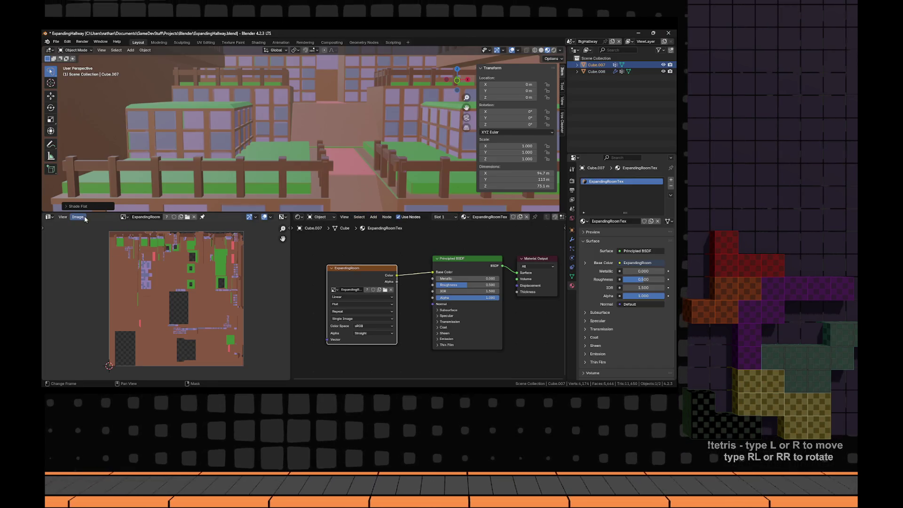
- Save the Blender texture as ExpandingRoom.png into the project's ExpandingHallway folder
left_click(85, 218)
left_click(88, 291)
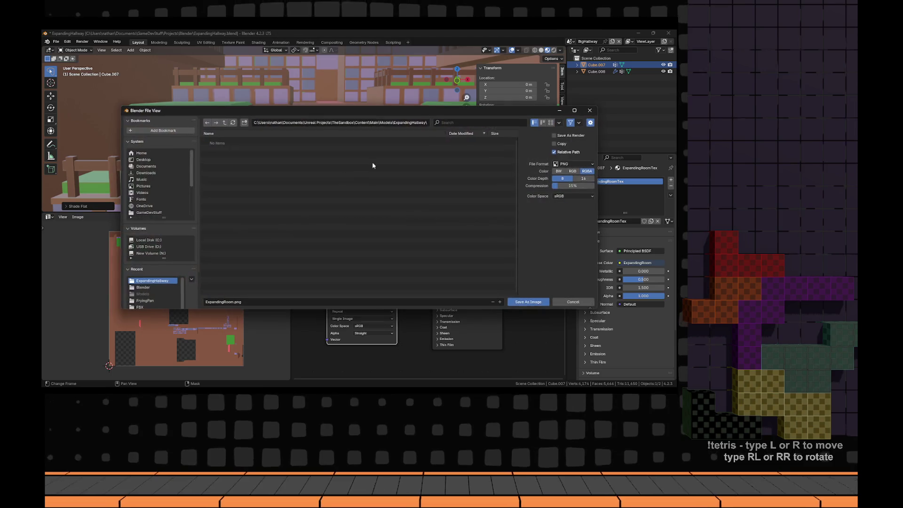
left_click(517, 302)
key("alt+Tab")
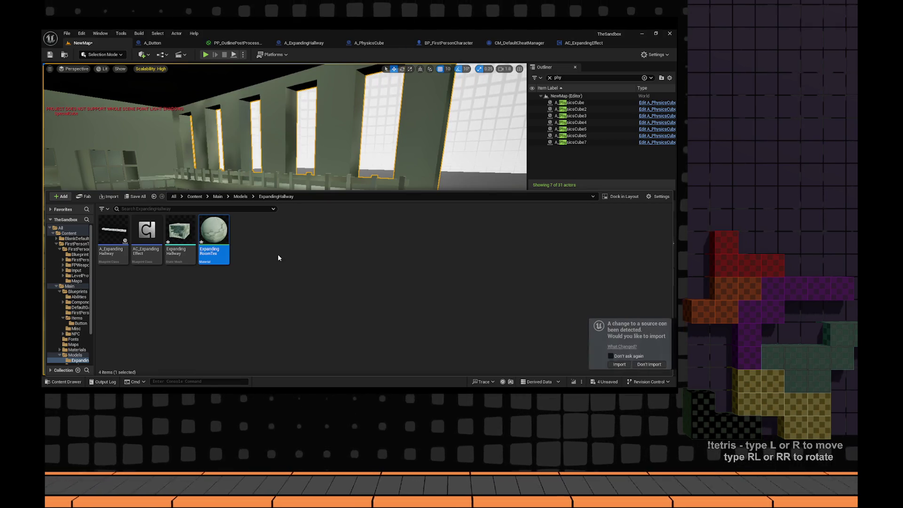
- Import the new texture and rearrange the ExpandingRoomTex material graph nodes
left_click(618, 365)
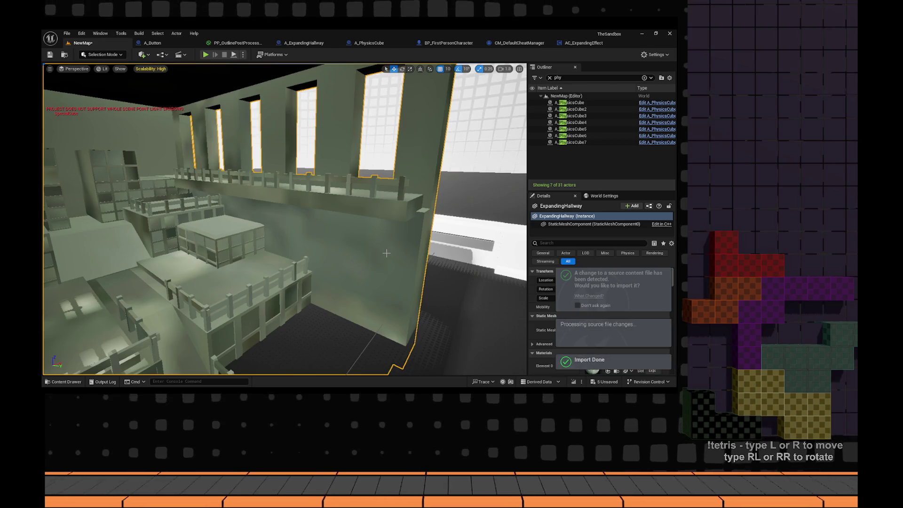
double_click(212, 235)
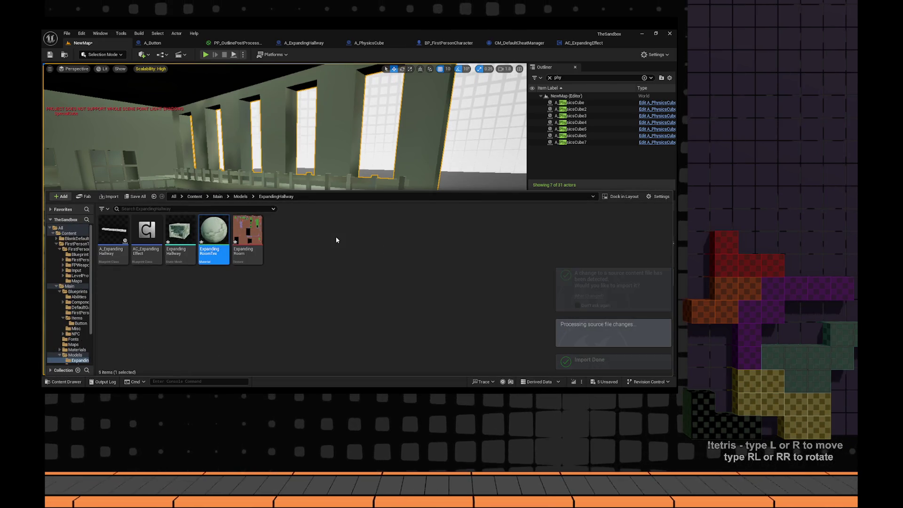
mouse_move(343, 212)
left_mouse_down()
mouse_move(517, 162)
mouse_move(370, 305)
left_mouse_up()
left_click(458, 196)
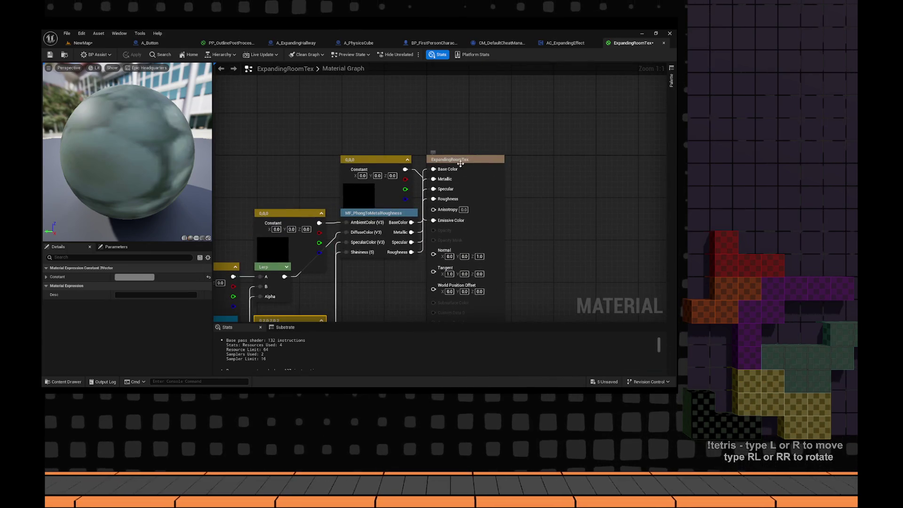
left_click_drag(460, 163, 592, 163)
left_click(379, 217)
mouse_move(238, 254)
left_mouse_down()
mouse_move(364, 216)
mouse_move(364, 131)
left_mouse_up()
left_click_drag(405, 252, 397, 285)
left_click_drag(322, 256, 323, 295)
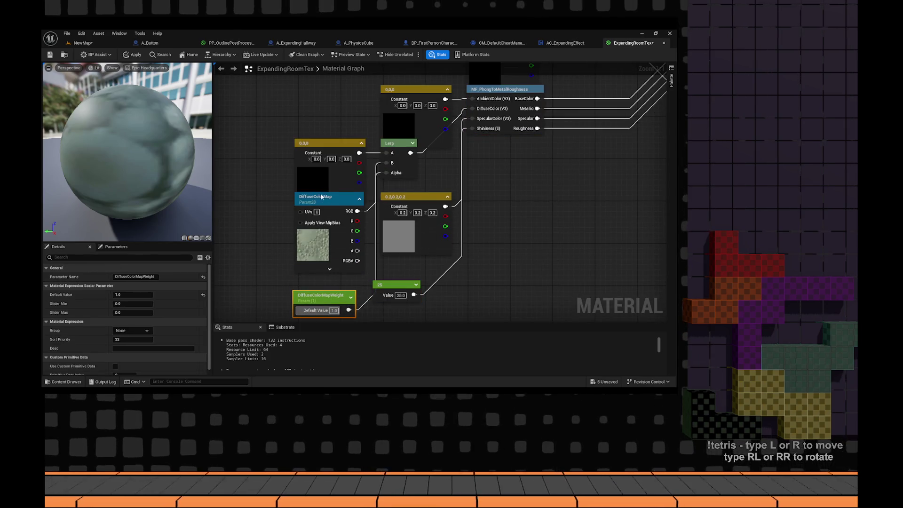
left_click_drag(322, 196, 289, 199)
- Assign the ExpandingRoom texture to DiffuseColorMap, apply, save all, and view the hallway
left_click(158, 343)
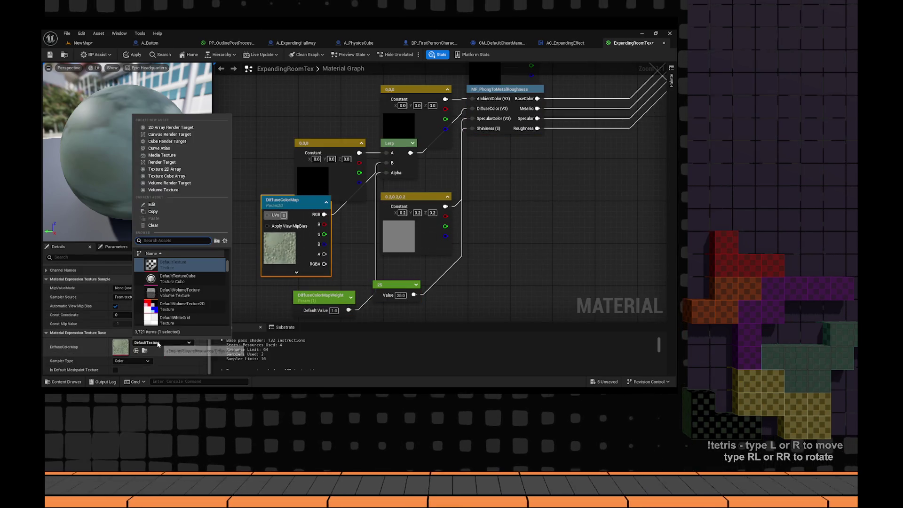
type("expand")
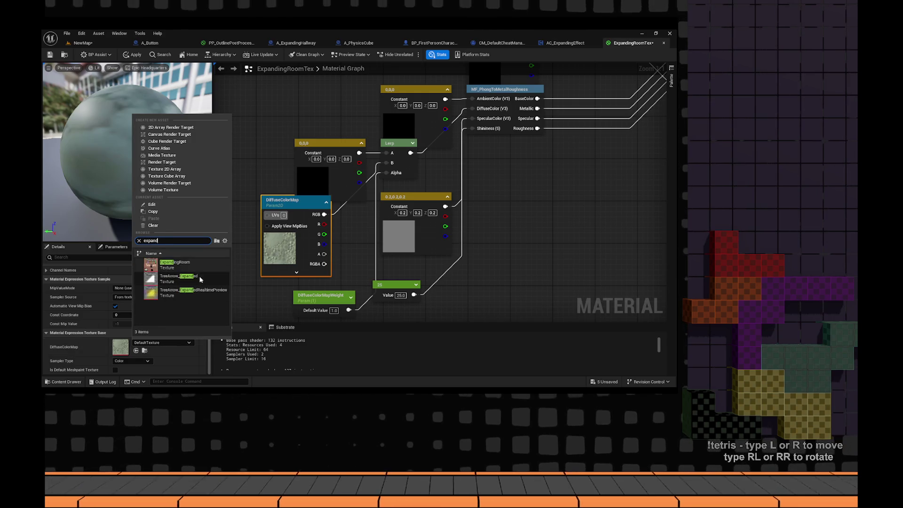
left_click(174, 264)
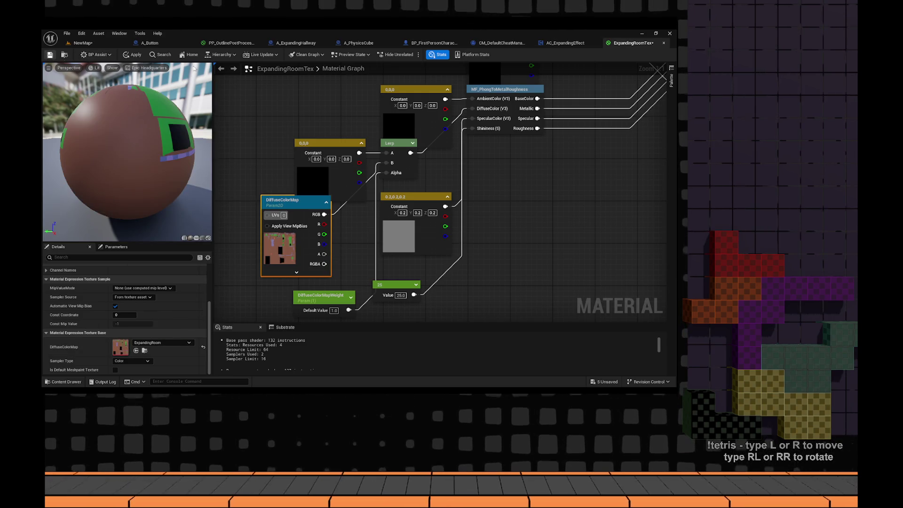
key("ctrl+s")
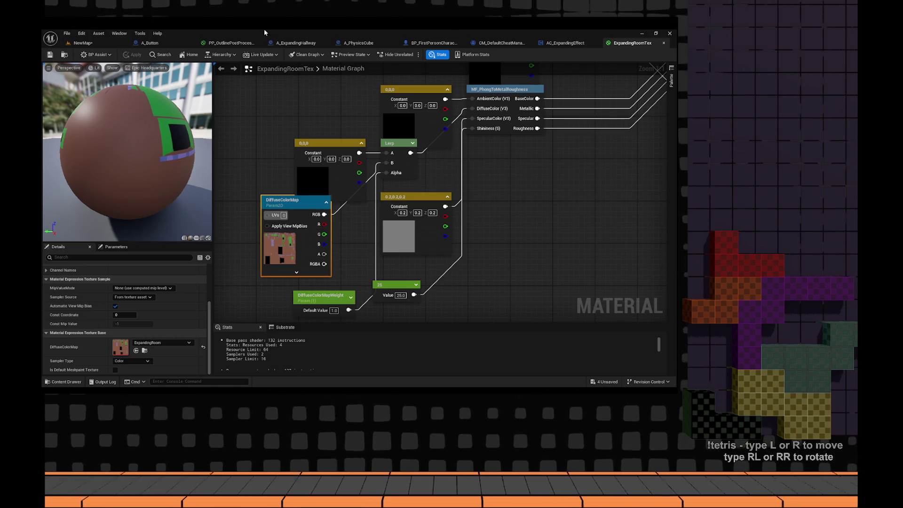
left_click(117, 45)
key("ctrl+s")
mouse_move(221, 195)
left_mouse_down()
mouse_move(235, 231)
mouse_move(263, 221)
mouse_move(254, 226)
mouse_move(256, 165)
left_mouse_up()
- Close the ExpandingRoomTex editor and open the ExpandingHallway static mesh from the Content Drawer
key("f")
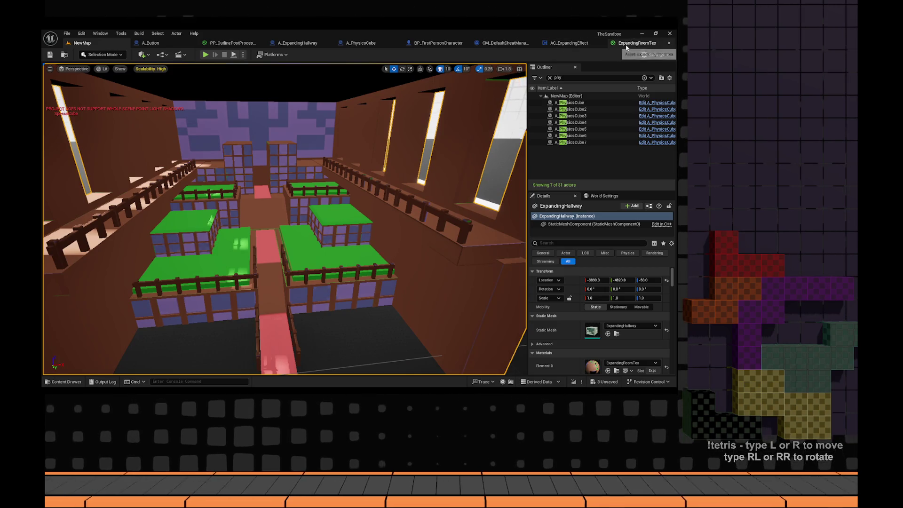
middle_click(627, 43)
key("ctrl+space")
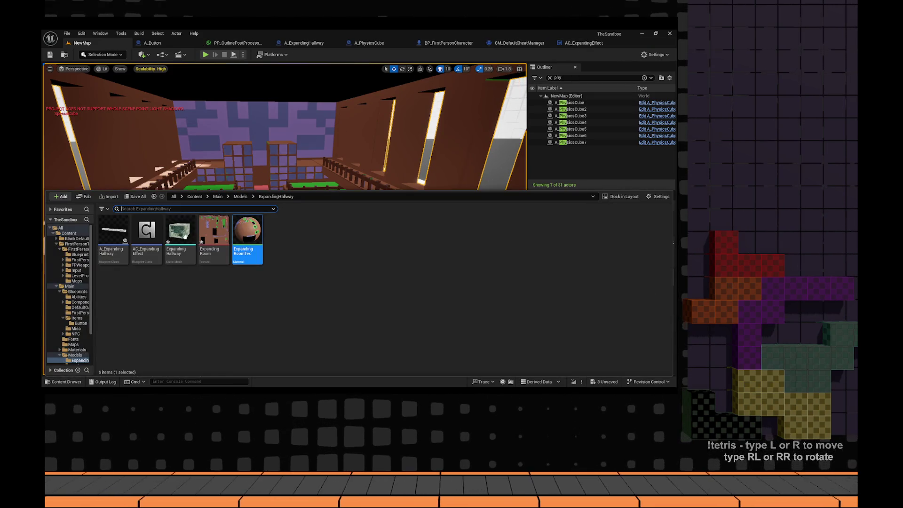
left_click(186, 232)
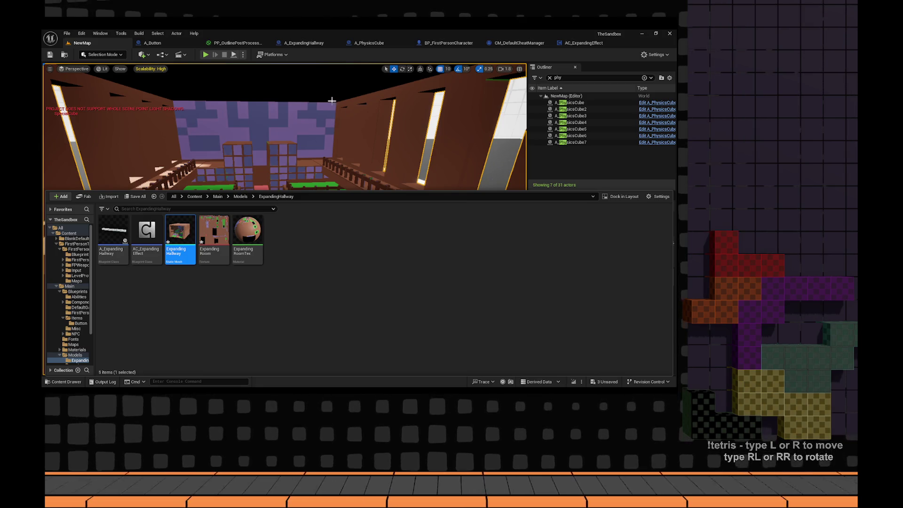
key("Return")
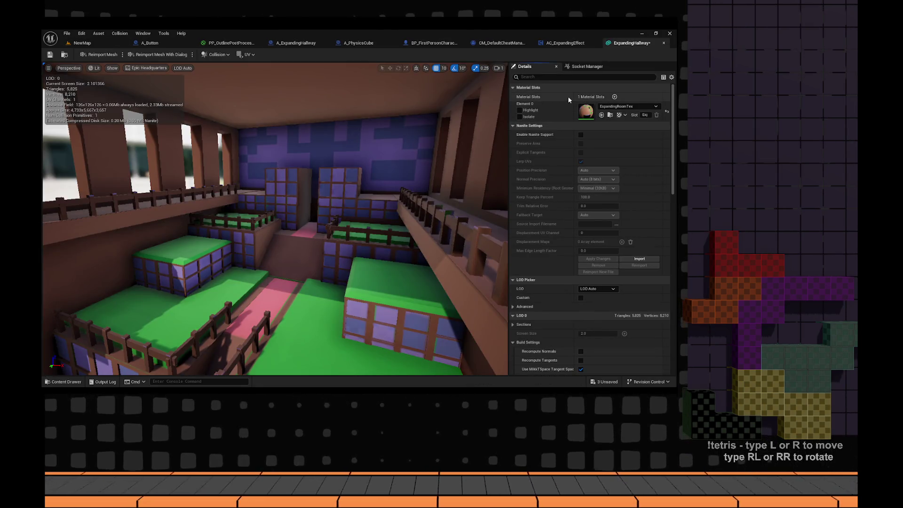
mouse_move(398, 146)
left_mouse_down()
mouse_move(393, 202)
mouse_move(390, 165)
left_mouse_up()
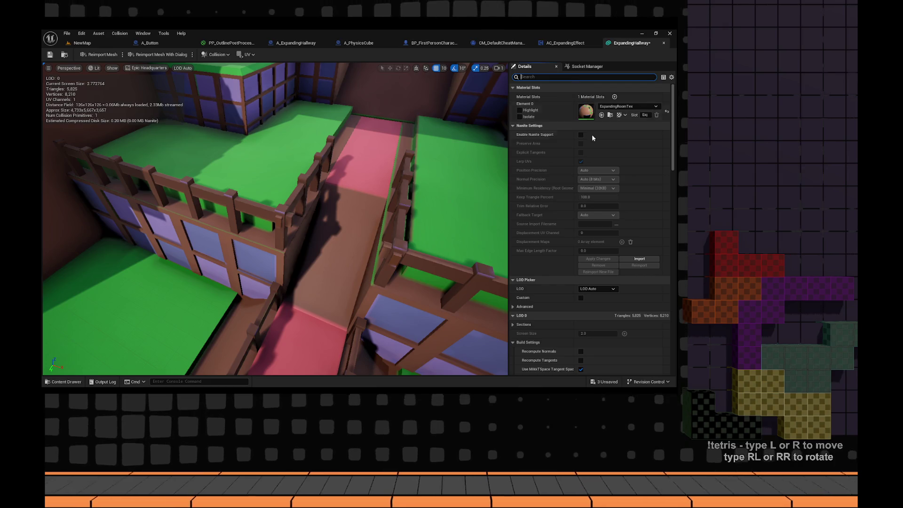
scroll(574, 144, "down", 5)
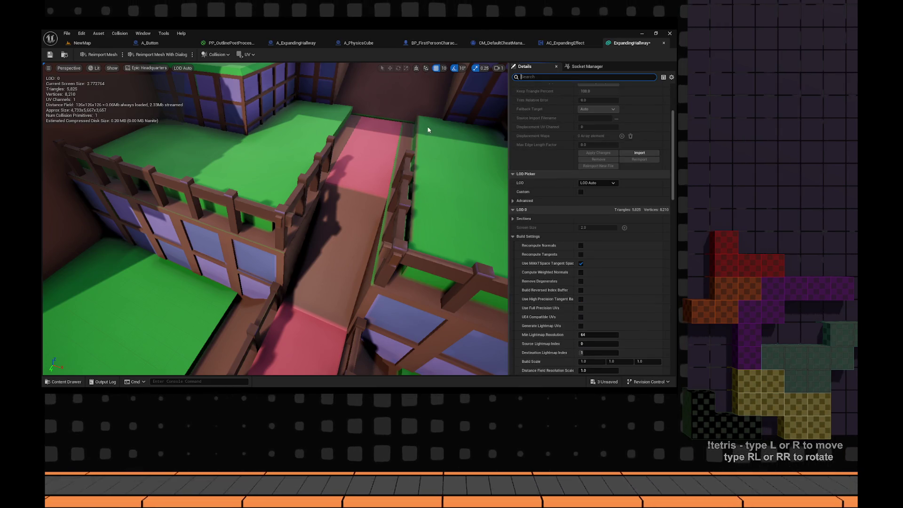
left_click(96, 44)
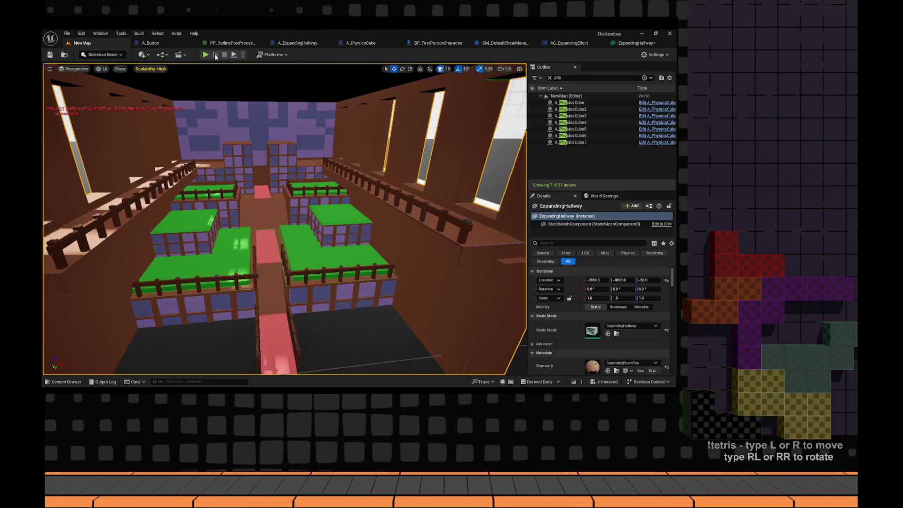
key("alt+p")
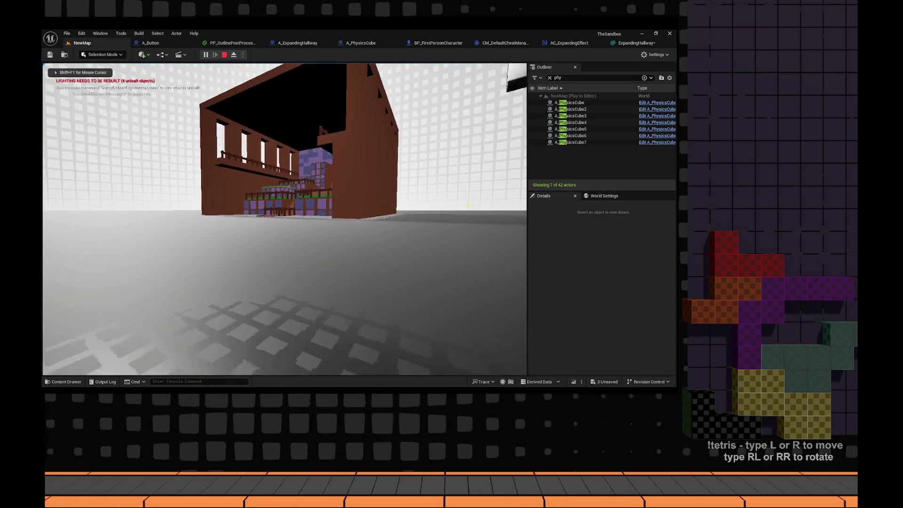
key("w")
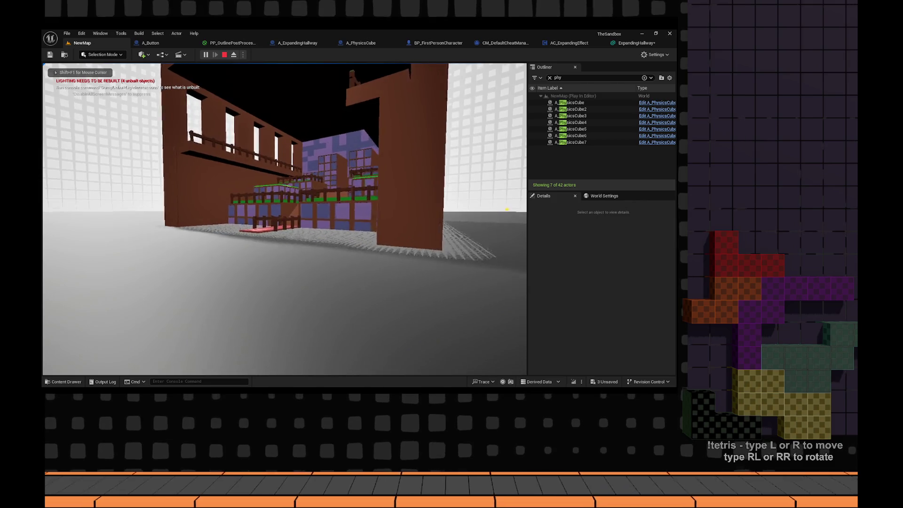
key("w")
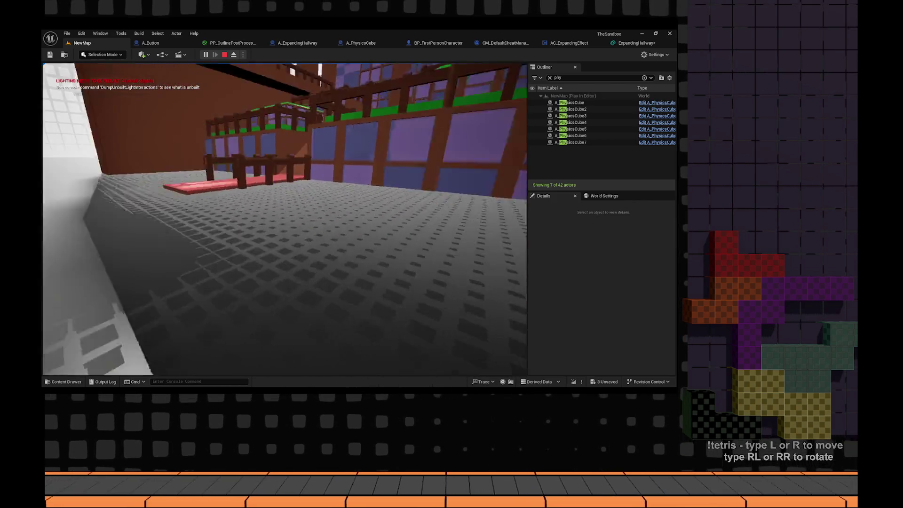
key("Escape")
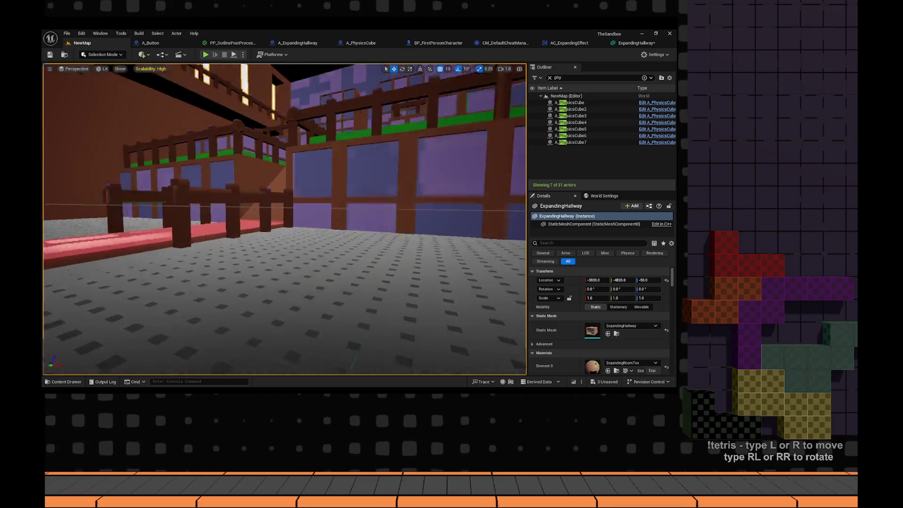
left_click(632, 43)
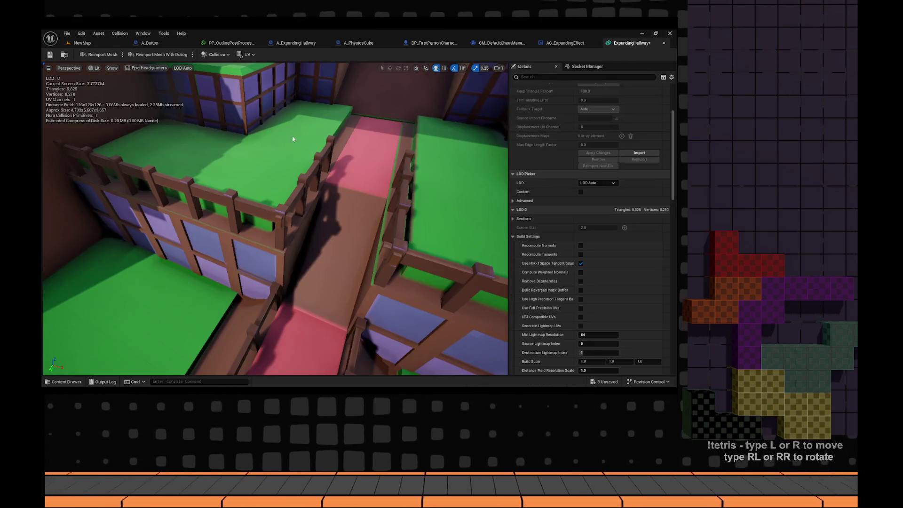
- Remove the mesh's existing collision, then try a 4-hull Auto Convex Collision and undo it
left_click(217, 55)
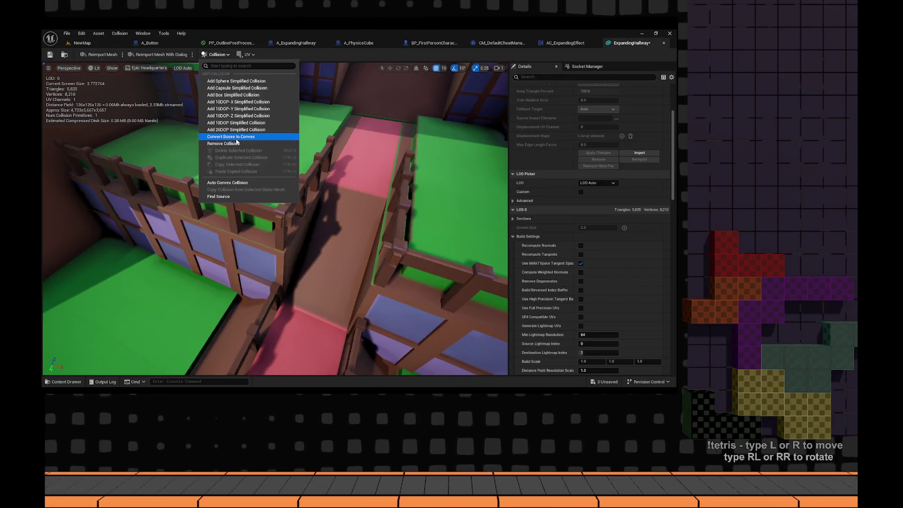
left_click(237, 143)
left_click(218, 55)
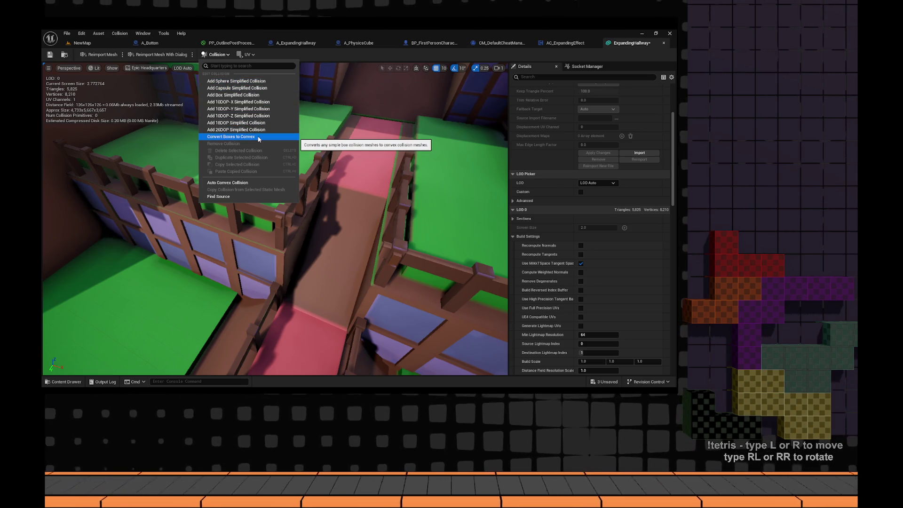
left_click(229, 182)
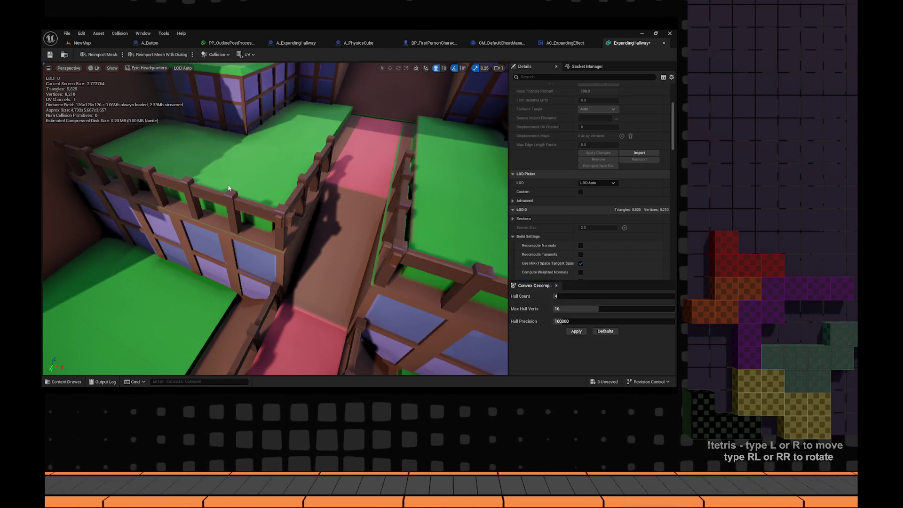
left_click(576, 331)
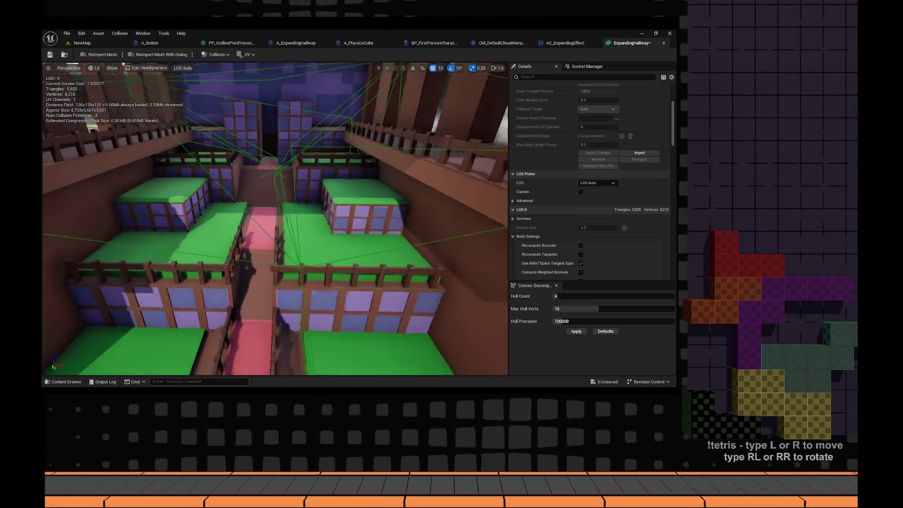
left_click_drag(302, 258, 302, 258)
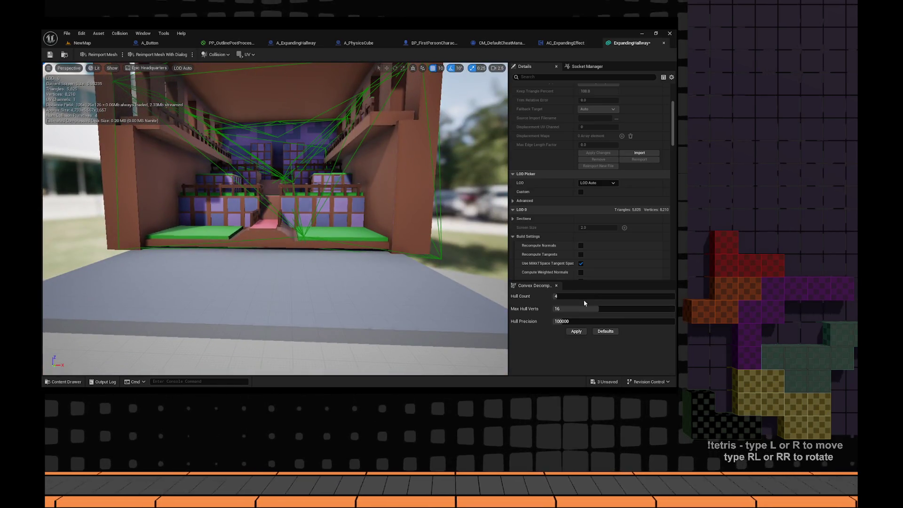
left_click(571, 296)
key("ctrl+z")
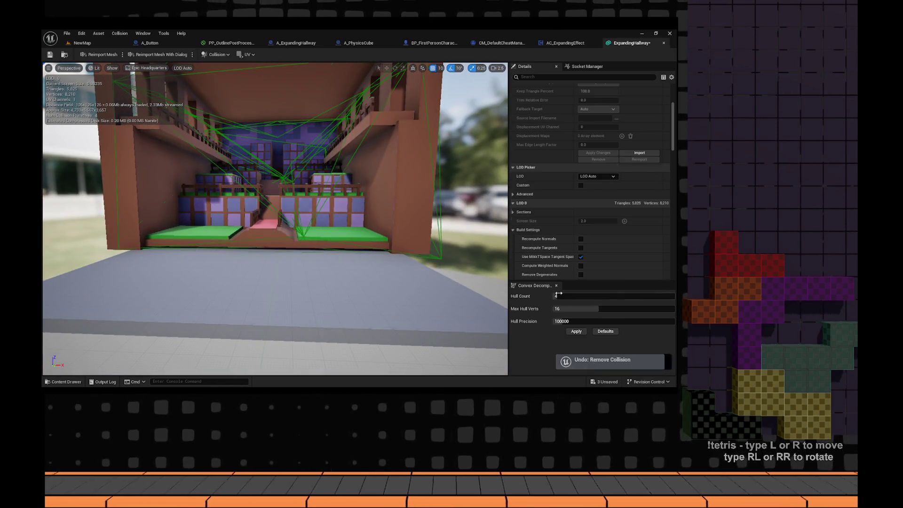
- Remove all collision from the ExpandingHallway mesh and save it
left_click_drag(467, 278, 467, 277)
left_click(216, 54)
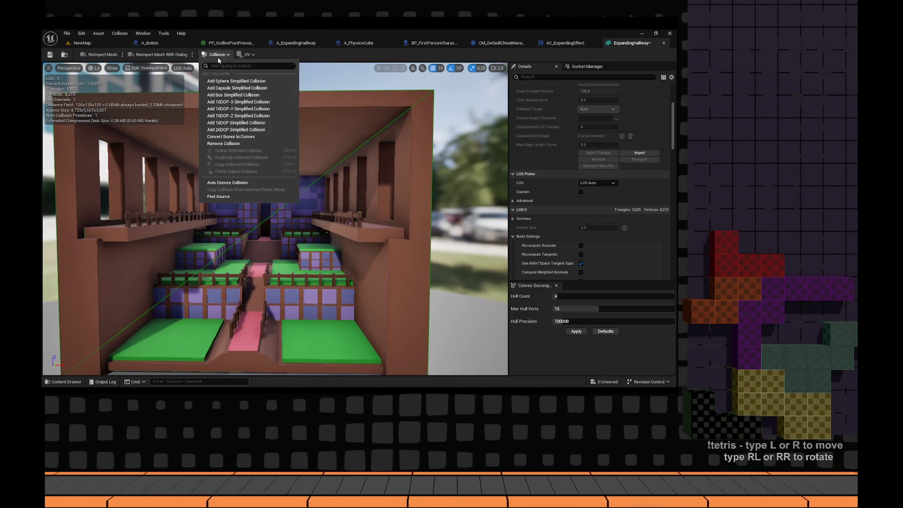
left_click(234, 144)
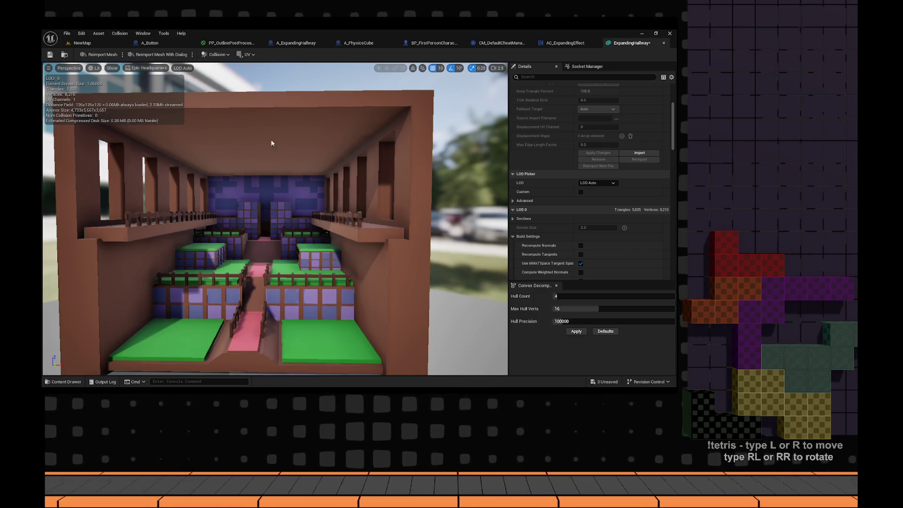
key("ctrl+s")
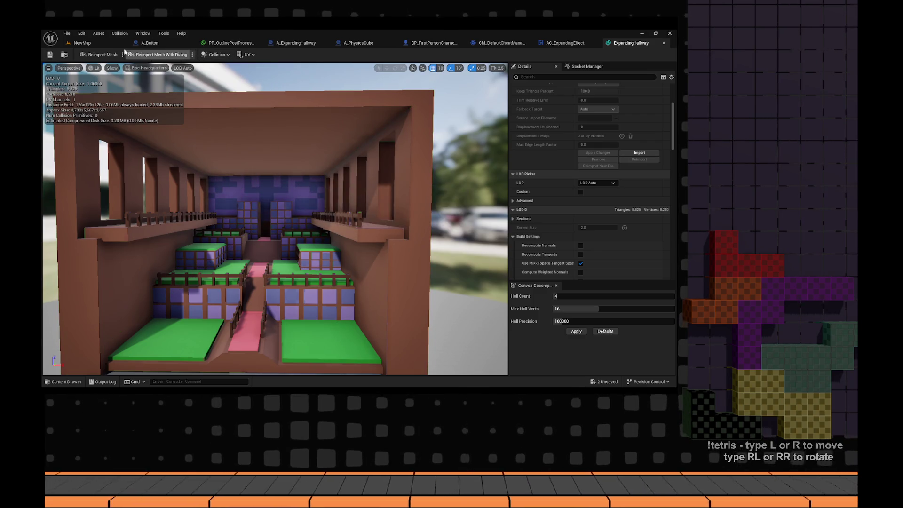
- Play NewMap, walk up the pink ramp into the hallway, stop, and return to the browser
left_click(120, 43)
left_click(211, 55)
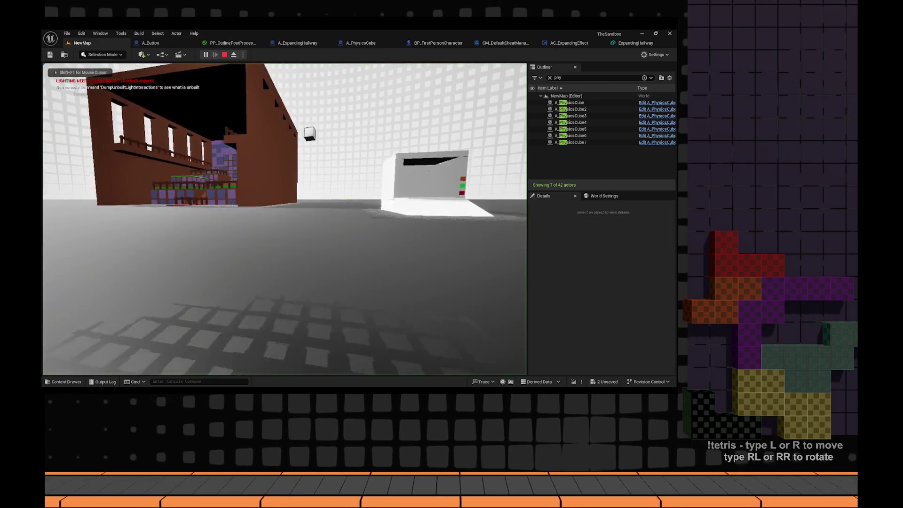
key("w")
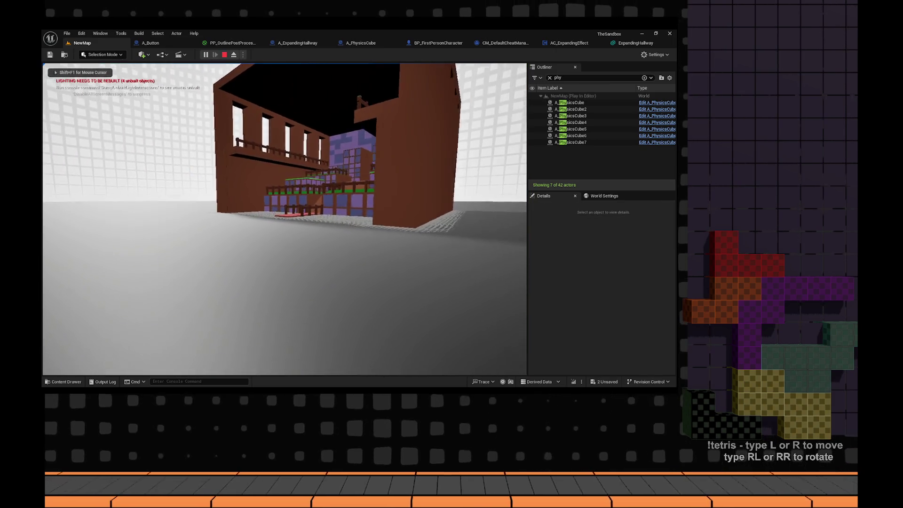
key("w")
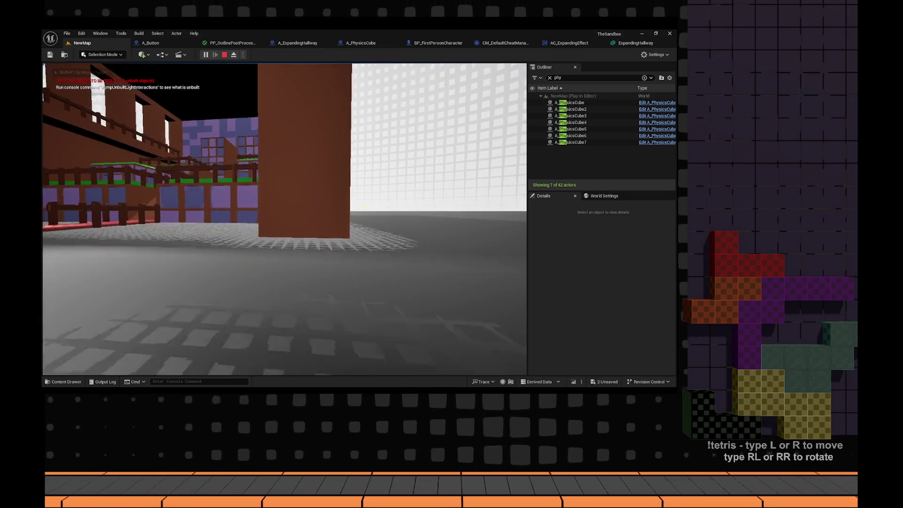
key("w")
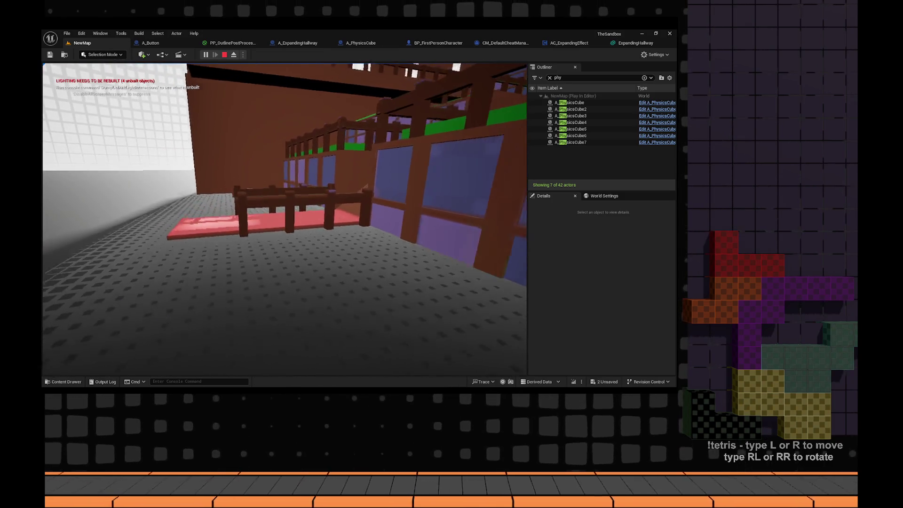
key("w")
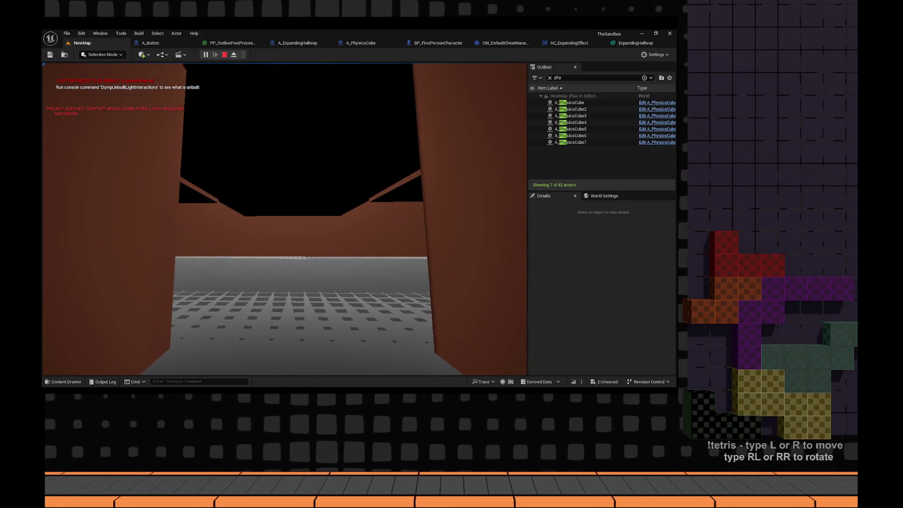
key("Escape")
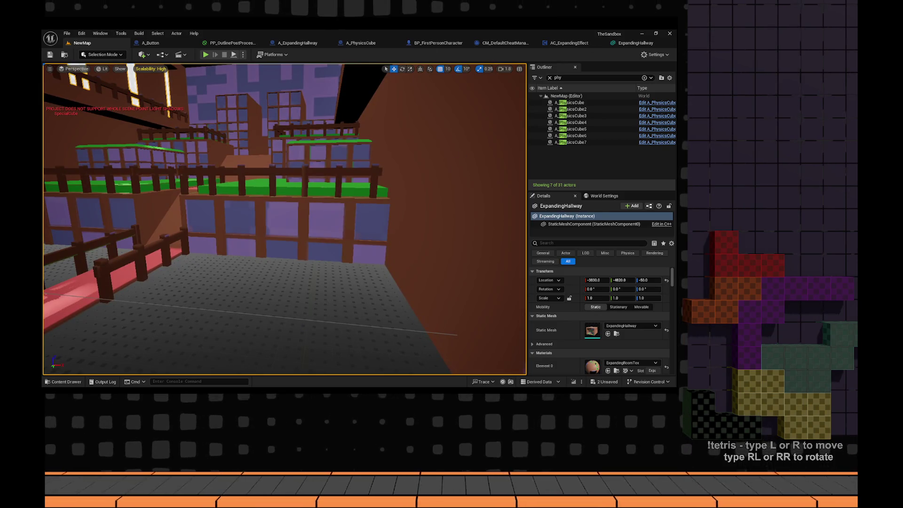
key("alt+Tab")
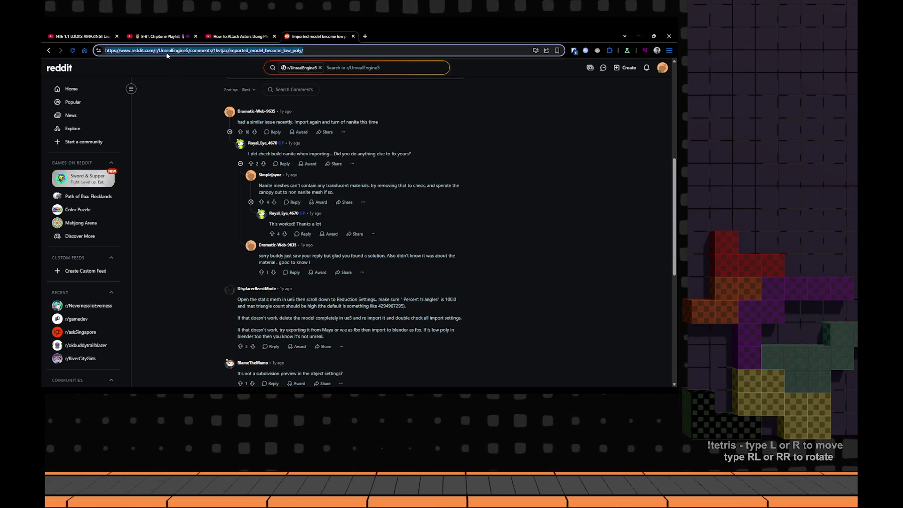
- Search Google for 'ue5 mesh collision' and skim the results
type("ue5 mesh collision")
key("Return")
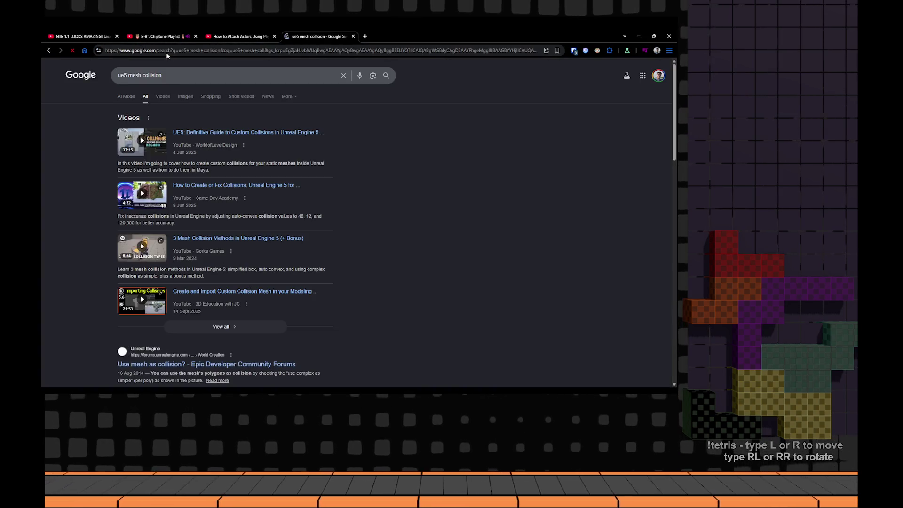
scroll(190, 203, "down", 3)
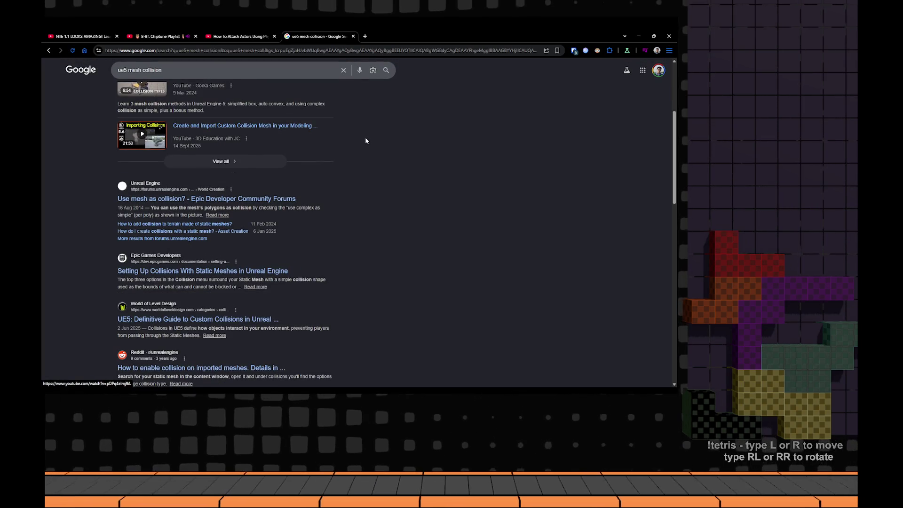
- Check the ExpandingHallway mesh's Collision menu in Unreal, then go back to the search results
key("alt+Tab")
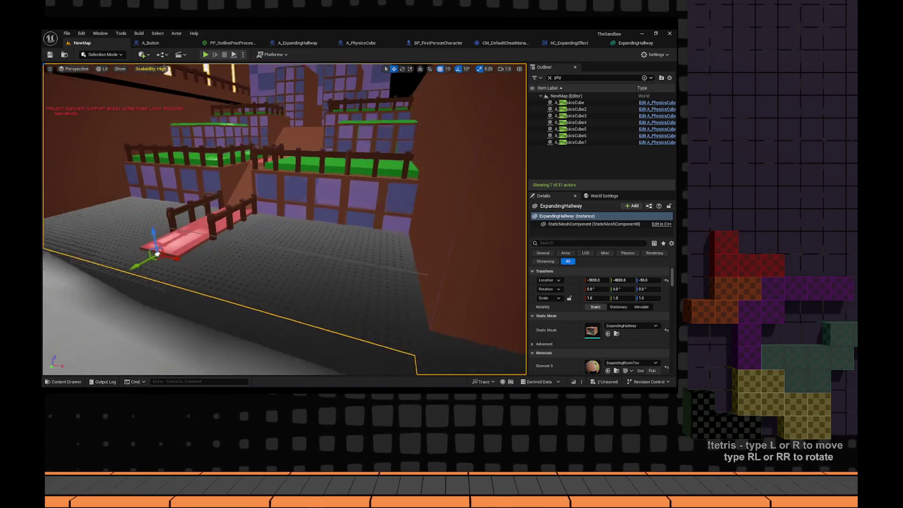
left_click(630, 43)
left_click(216, 55)
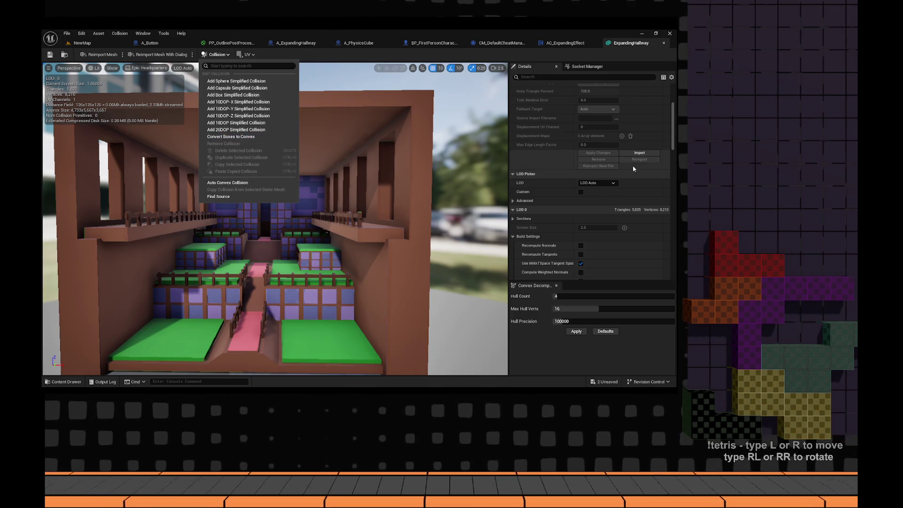
scroll(615, 152, "up", 5)
key("alt+Tab")
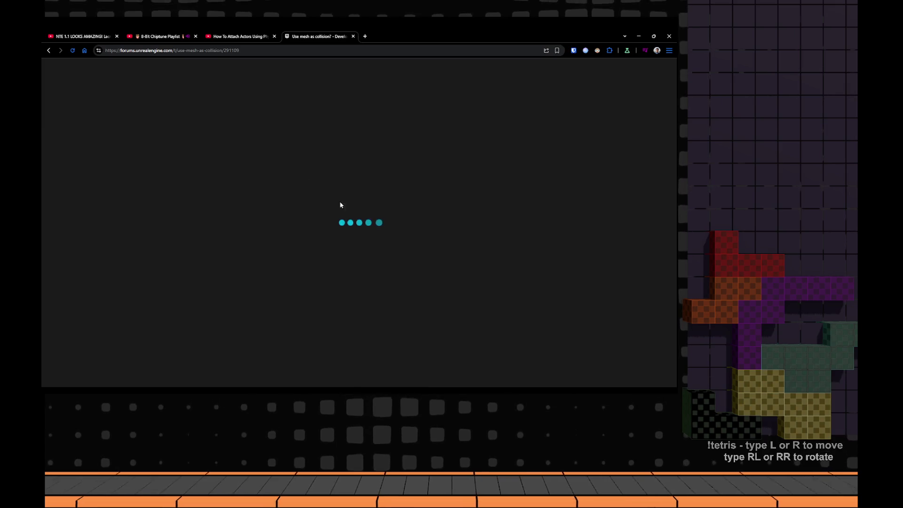
- Read the forum thread's solved 'use complex as simple' answer, then return to the Unreal mesh editor
scroll(282, 179, "down", 4)
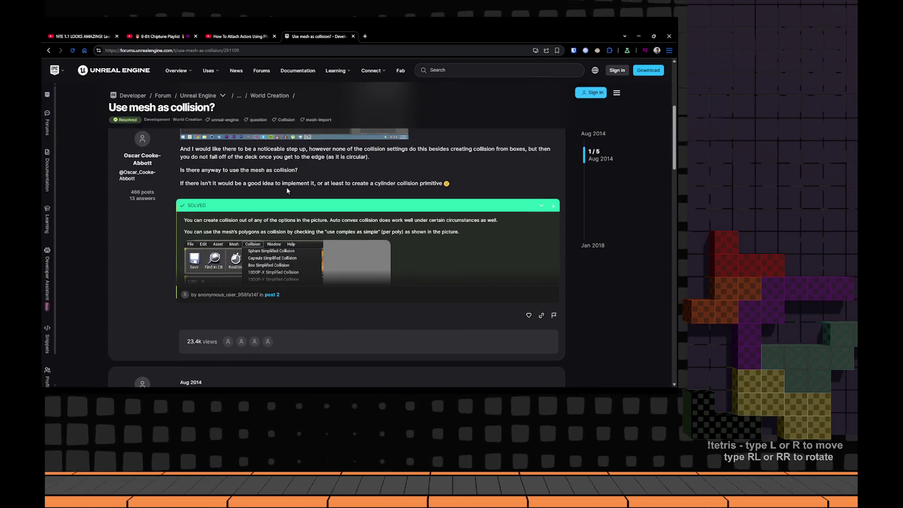
scroll(286, 189, "up", 3)
scroll(289, 188, "down", 5)
scroll(292, 188, "up", 3)
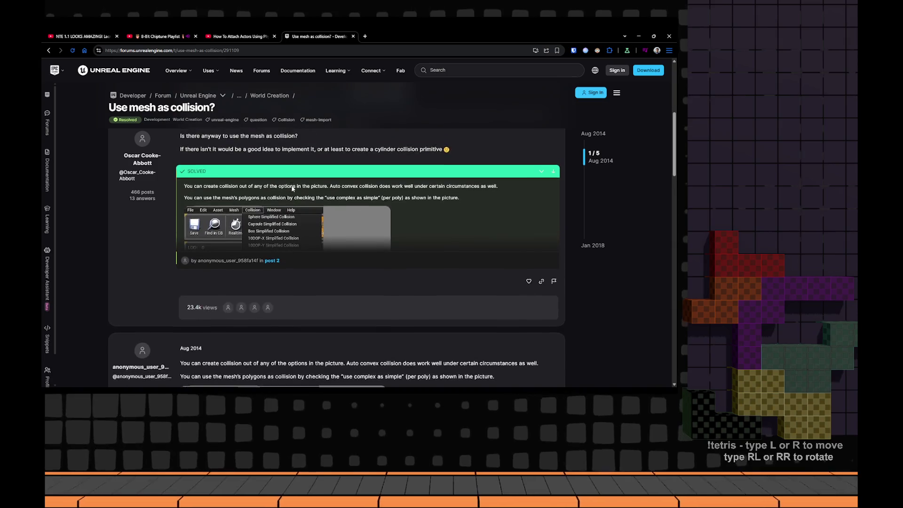
scroll(272, 214, "down", 2)
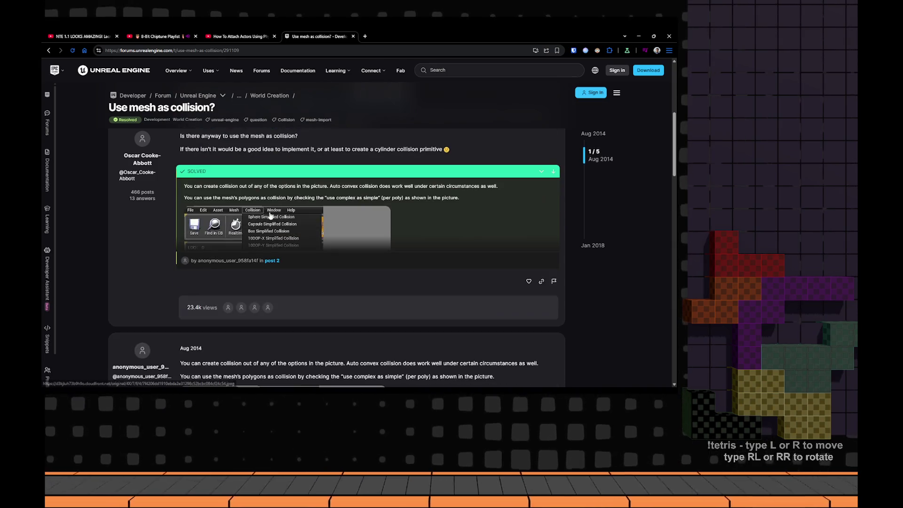
scroll(232, 206, "down", 7)
scroll(260, 208, "up", 3)
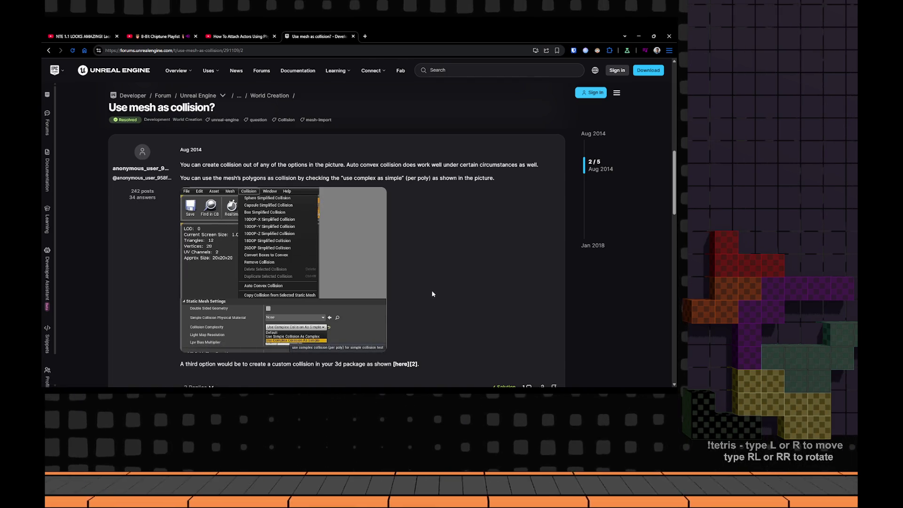
key("alt+Tab")
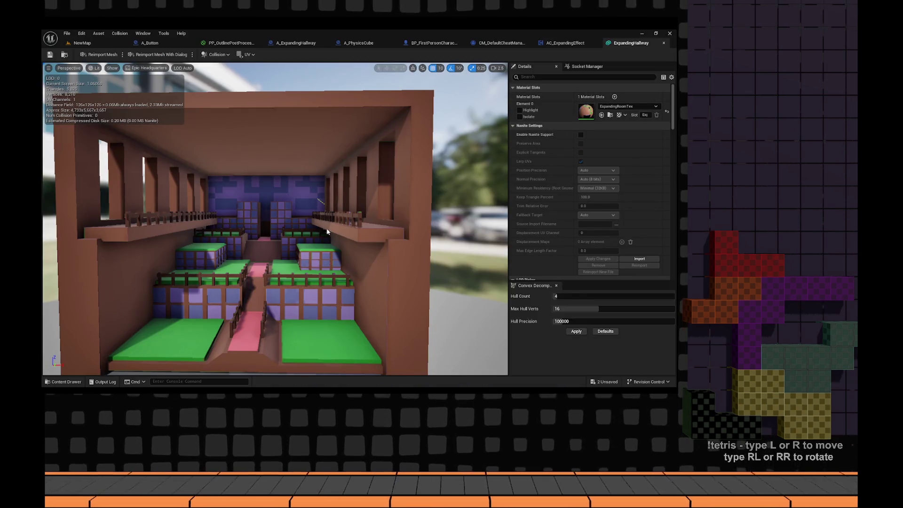
- Set the mesh's Collision Complexity to Use Complex Collision As Simple
scroll(556, 220, "down", 7)
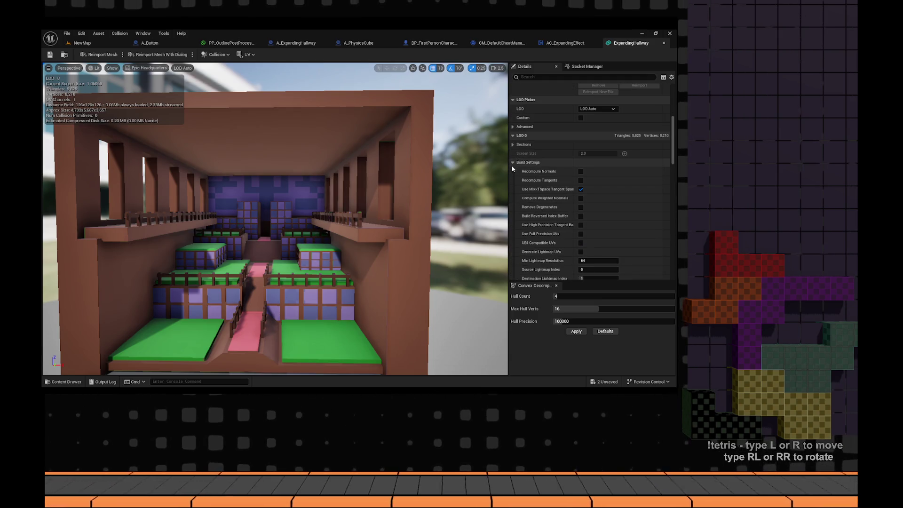
scroll(515, 171, "down", 3)
scroll(514, 173, "down", 8)
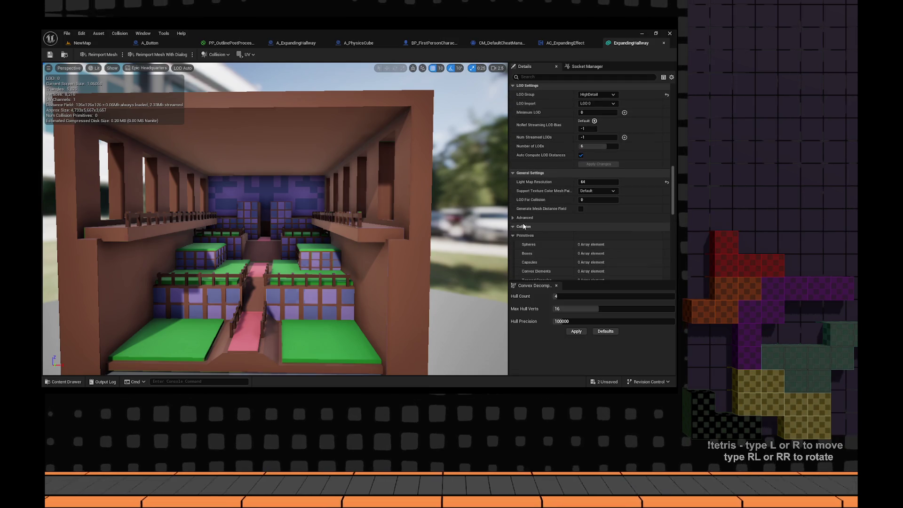
scroll(582, 213, "down", 1)
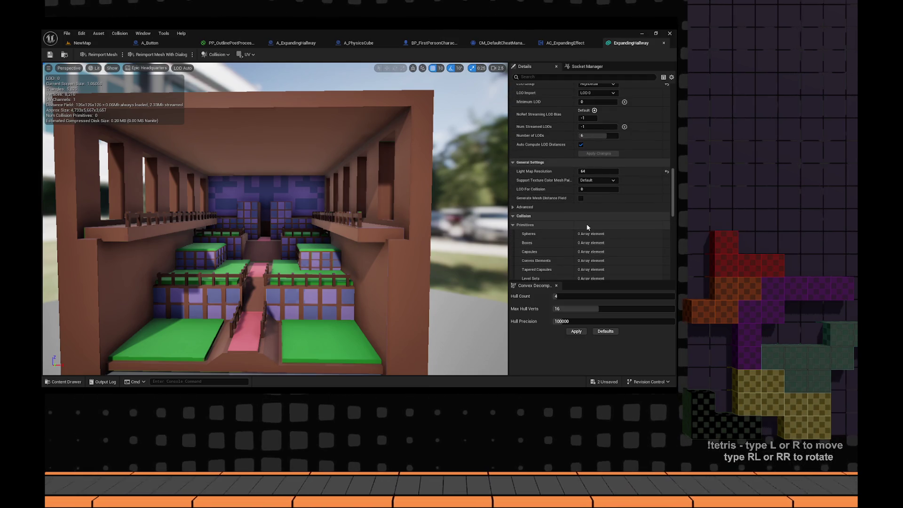
left_click(551, 76)
type("complex")
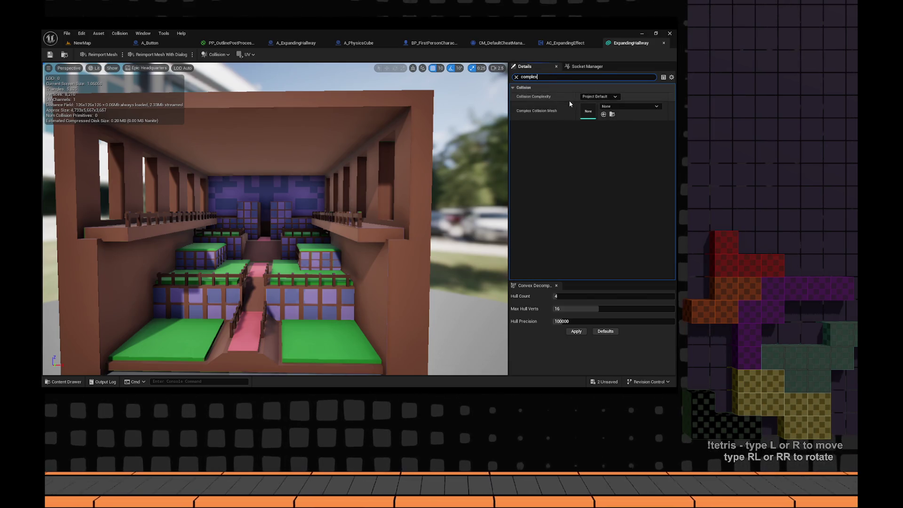
left_click(616, 96)
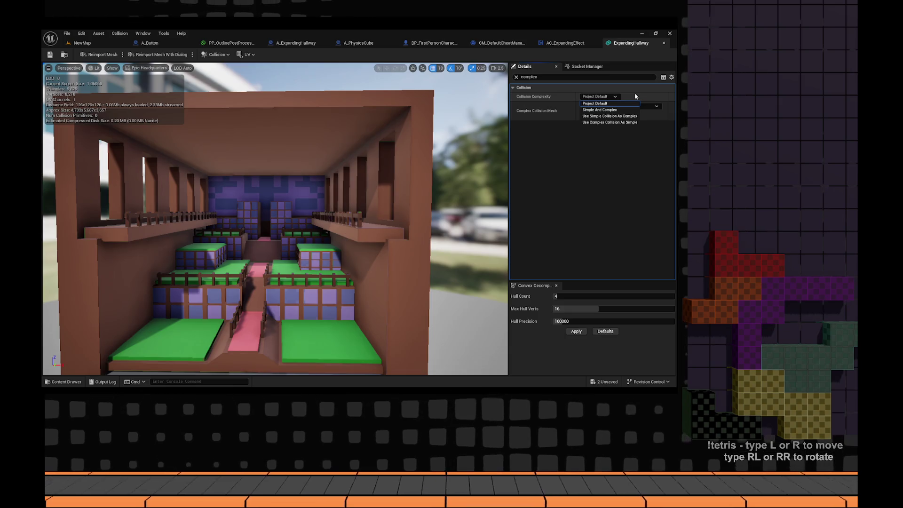
left_click(625, 123)
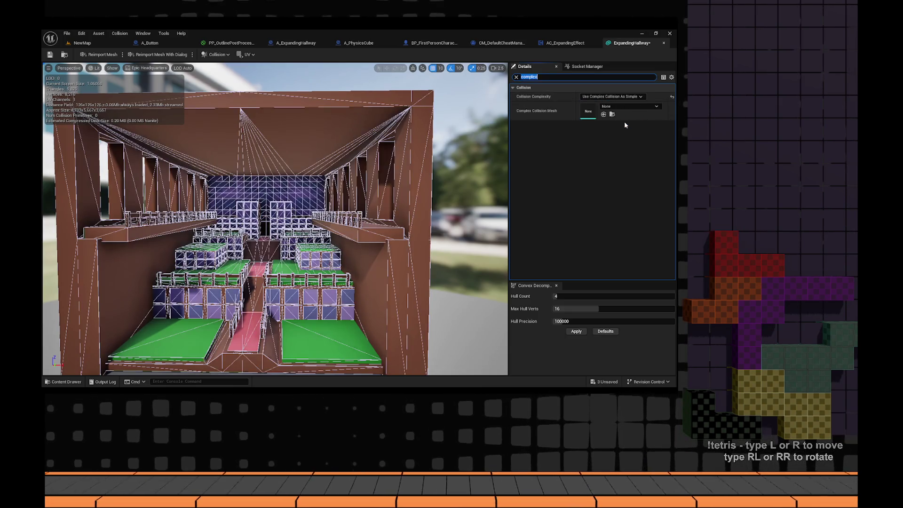
- Start a Play session of NewMap to test the hallway collision
left_click_drag(359, 199, 276, 76)
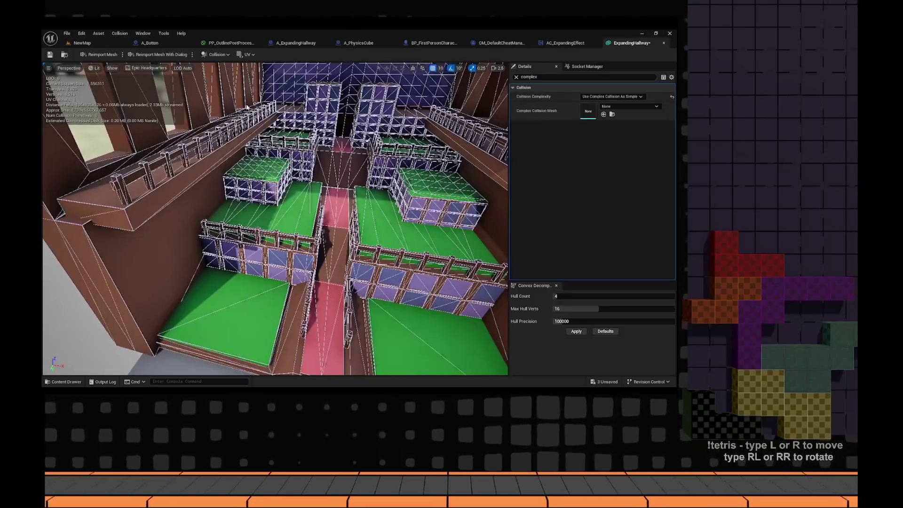
left_click(79, 43)
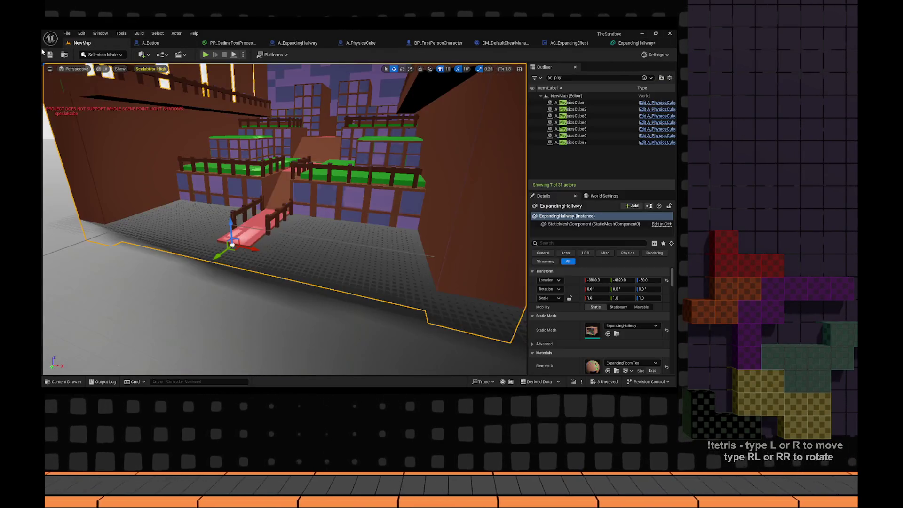
left_click(206, 55)
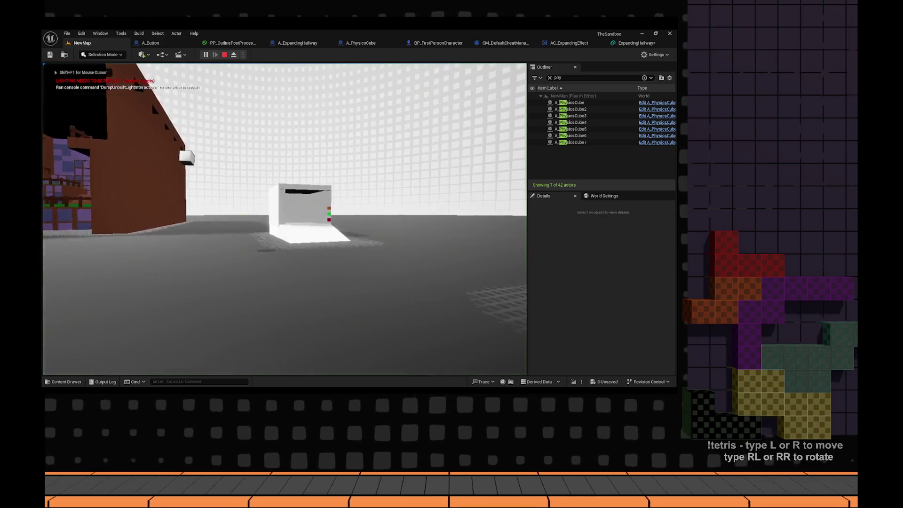
key("w")
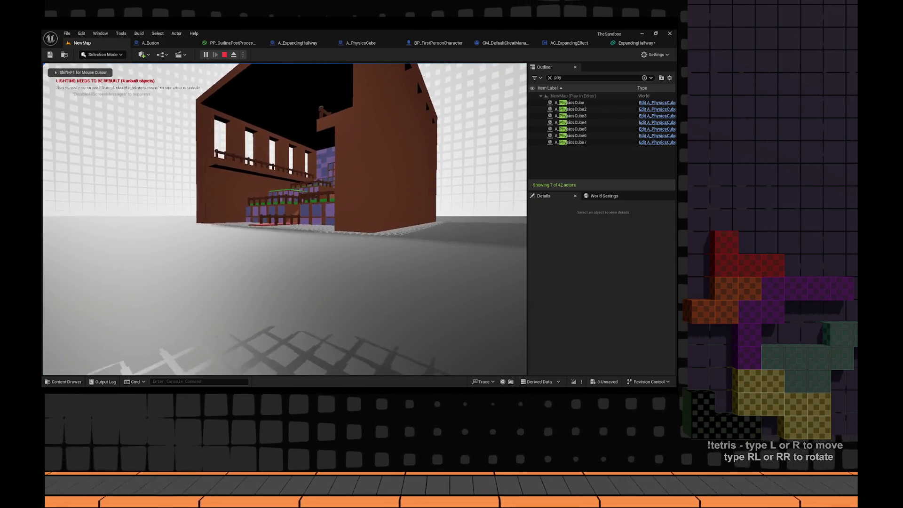
key("w")
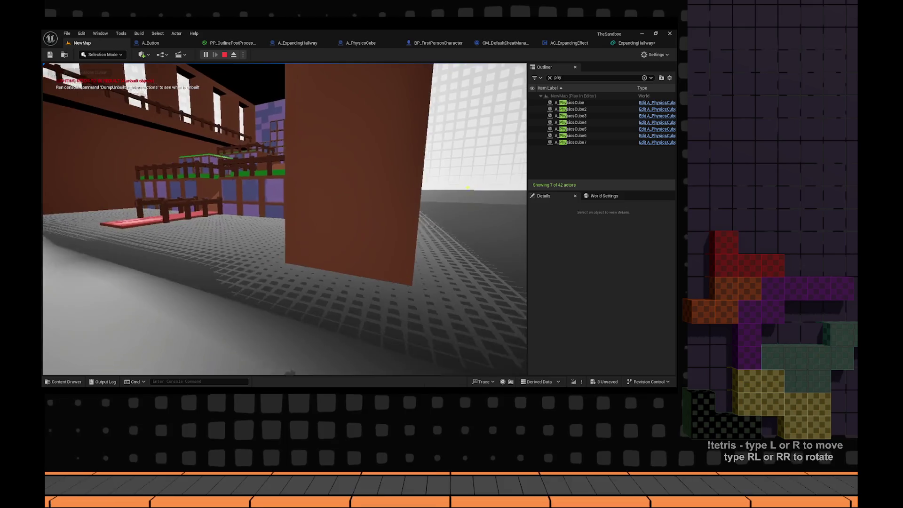
key("s")
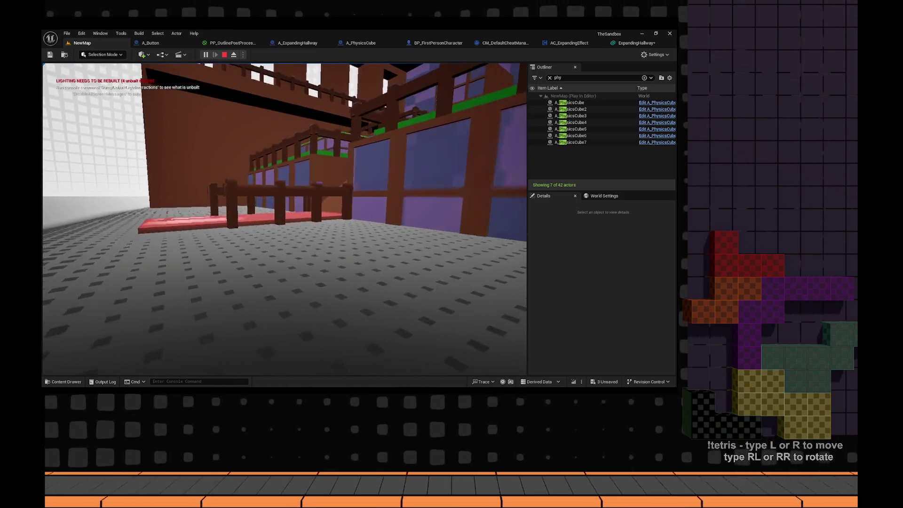
key("w")
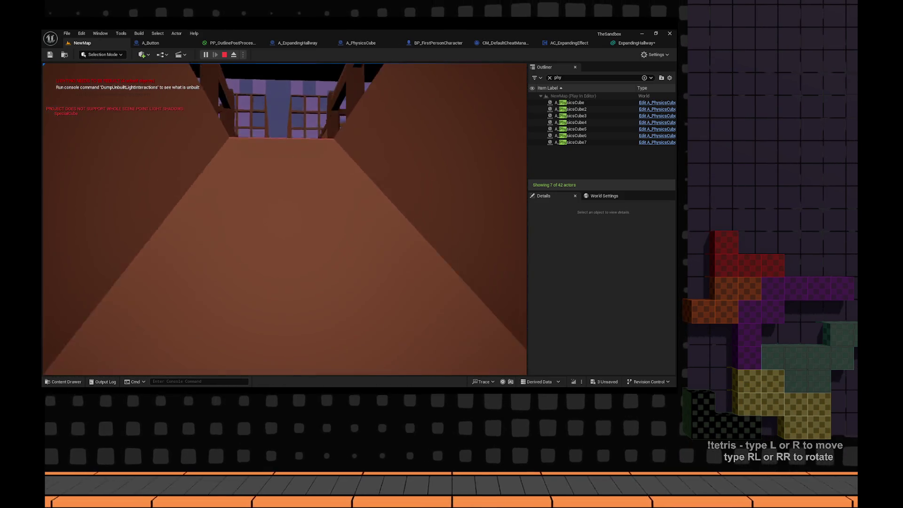
key("w")
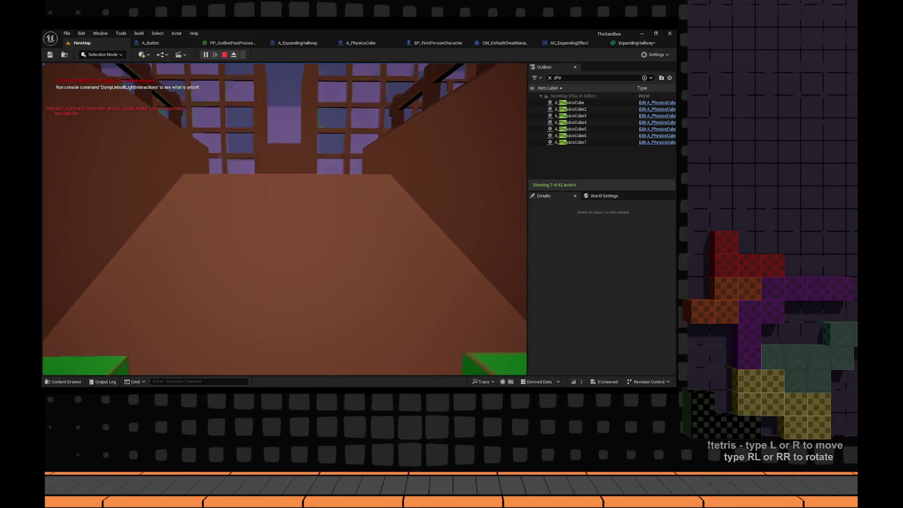
key("s")
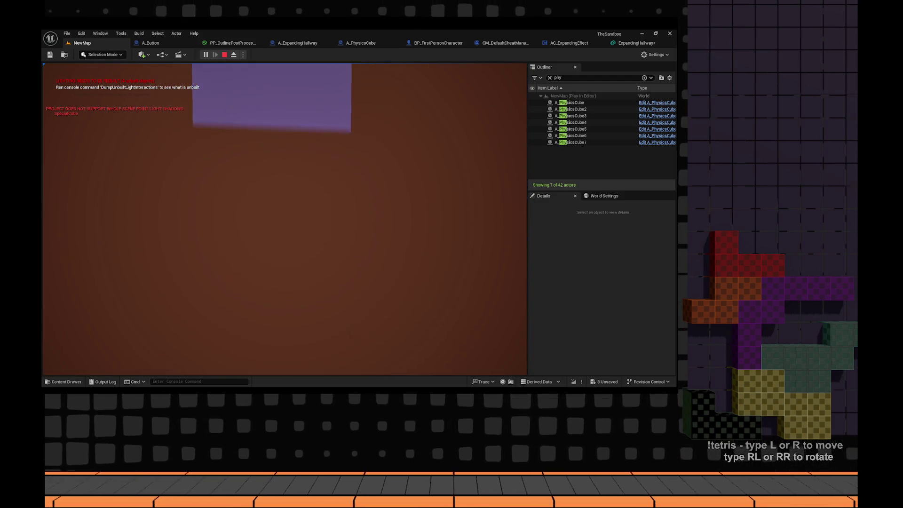
key("w")
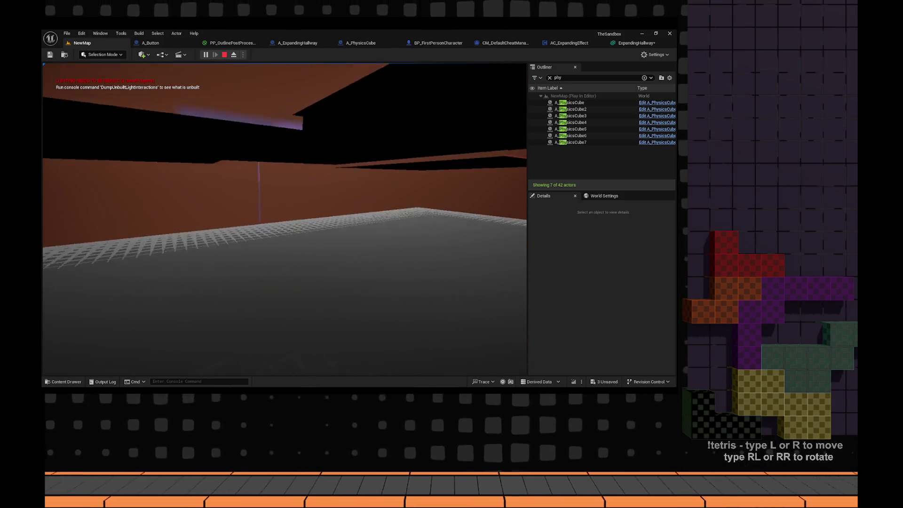
key("Escape")
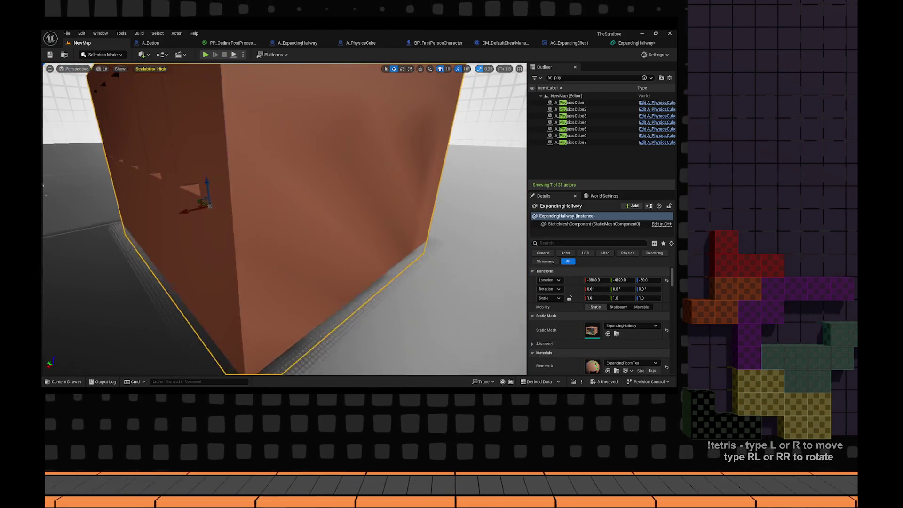
- Undo the hallway's scale change back to 1.0 and save NewMap
key("f")
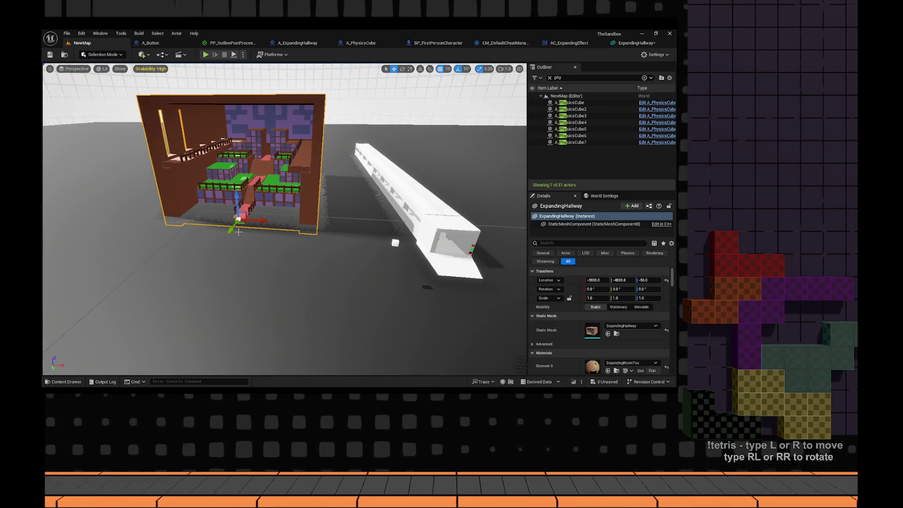
mouse_move(238, 232)
left_mouse_down()
mouse_move(221, 230)
mouse_move(262, 217)
mouse_move(318, 239)
mouse_move(268, 233)
mouse_move(316, 239)
mouse_move(341, 216)
left_mouse_up()
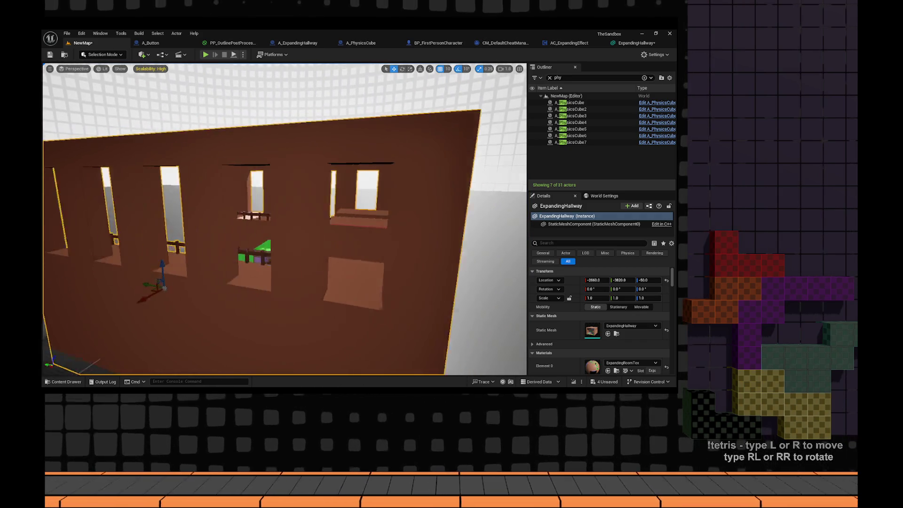
mouse_move(258, 266)
left_mouse_down()
mouse_move(302, 256)
mouse_move(52, 90)
left_mouse_up()
key("r")
key("ctrl+z")
left_click(50, 54)
- Look around the hallway, select the white wall panel Cube7, and switch to the move tool
left_click_drag(125, 98, 125, 99)
left_click_drag(242, 135, 242, 135)
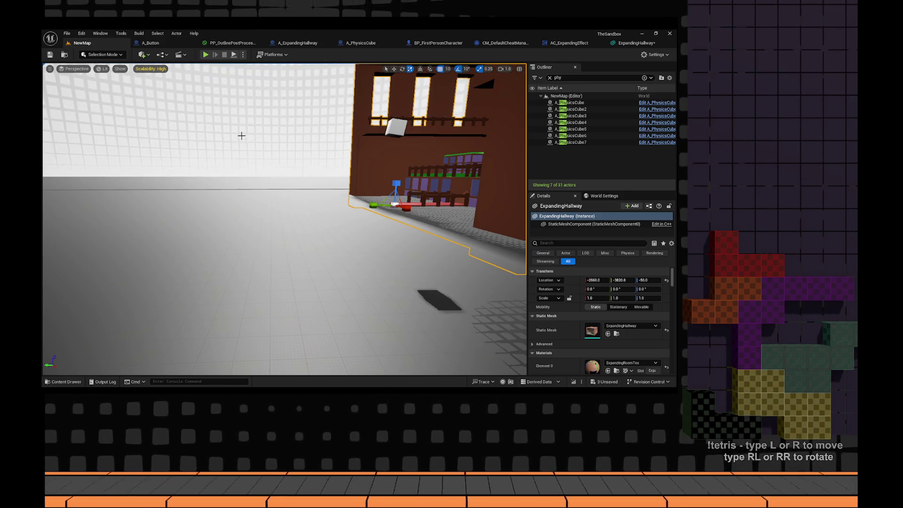
left_click_drag(241, 136, 242, 136)
left_click(347, 219)
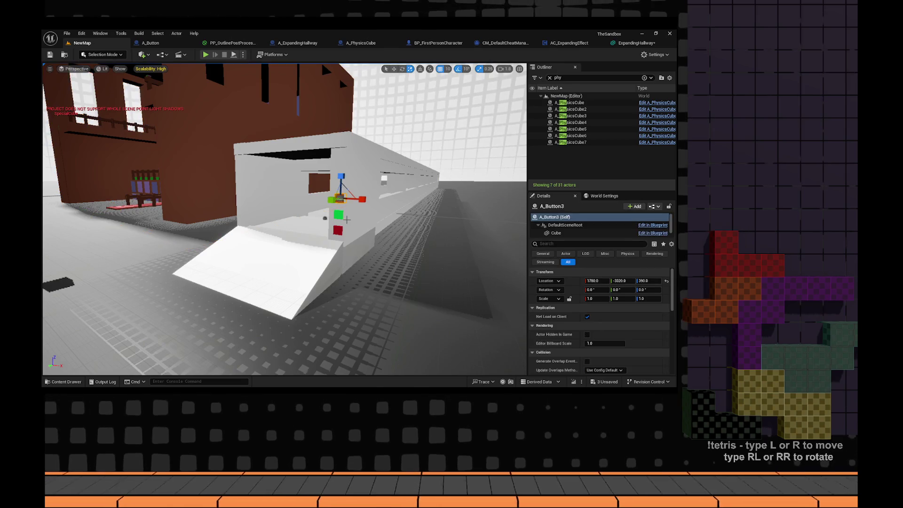
left_click(347, 218)
left_click_drag(347, 219, 347, 219)
key("w")
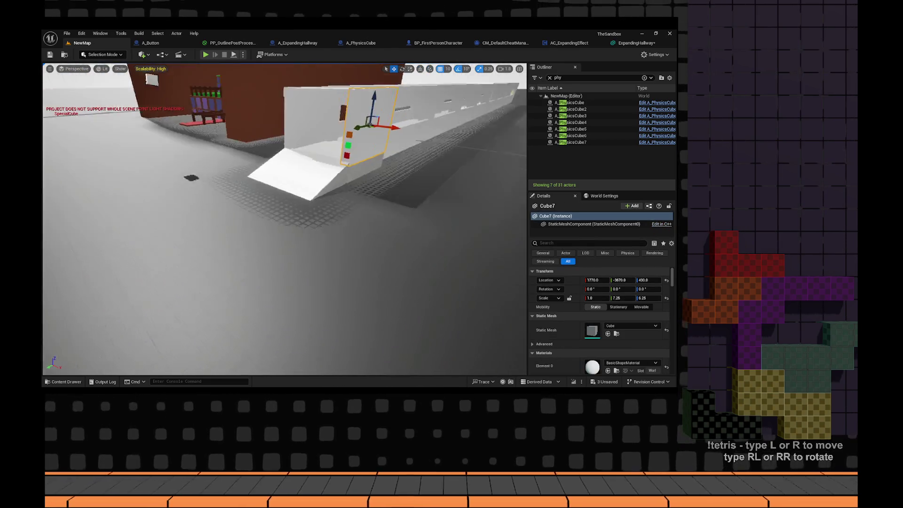
left_click_drag(239, 240, 240, 239)
left_click_drag(308, 157, 308, 157)
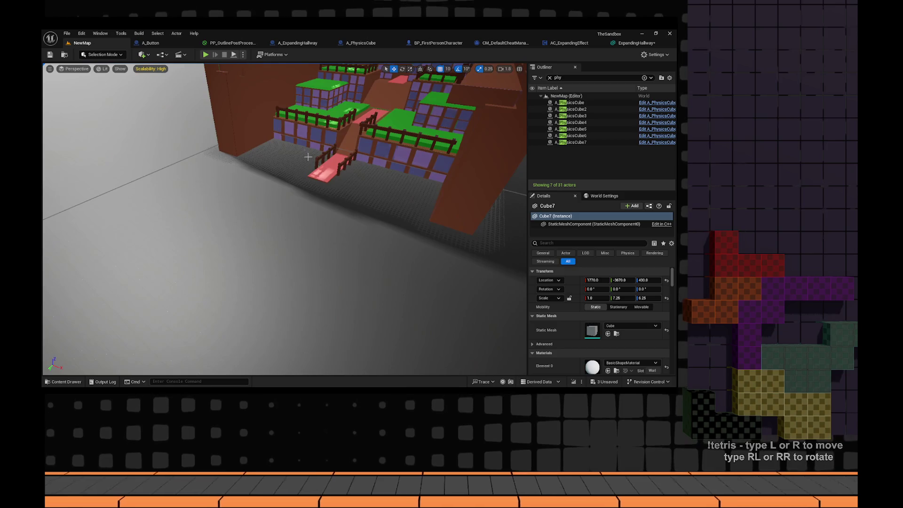
left_click(141, 54)
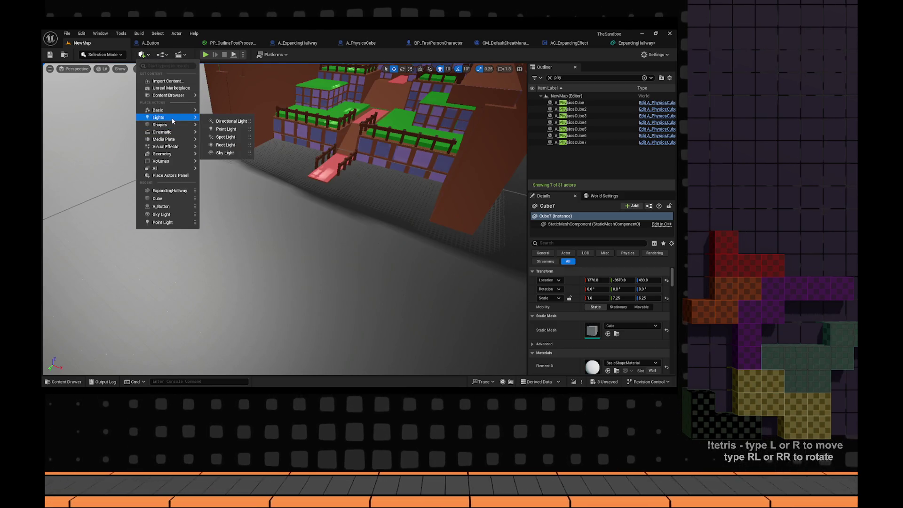
- Place a new cube from Shapes and move Cube2 along X into the hallway
mouse_move(171, 134)
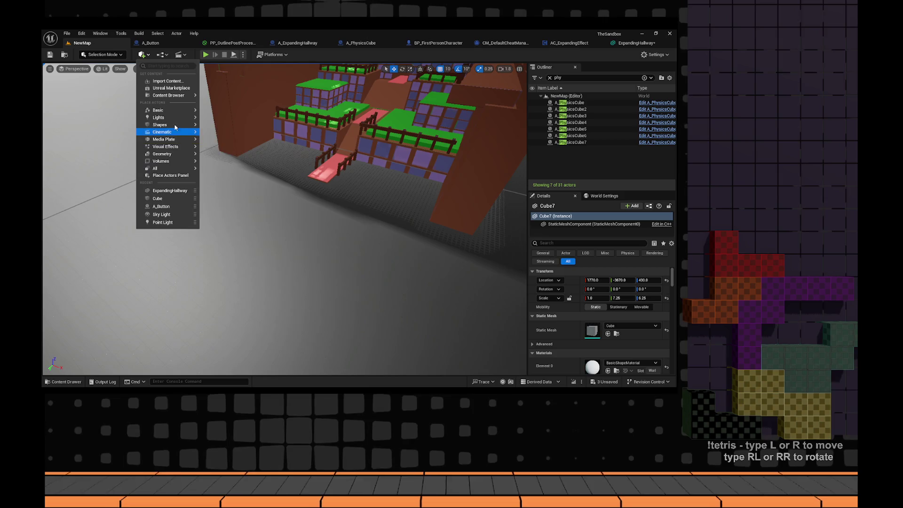
left_click(225, 125)
mouse_move(382, 163)
left_mouse_down()
mouse_move(353, 314)
mouse_move(255, 266)
left_mouse_up()
mouse_move(294, 237)
left_mouse_down()
mouse_move(252, 255)
mouse_move(300, 305)
mouse_move(315, 278)
mouse_move(337, 272)
mouse_move(296, 243)
mouse_move(293, 194)
left_mouse_up()
- Scale Cube2 to 4.5 on Z as a pillar, then select the ExpandingHallway actor
key("r")
key("w")
key("r")
key("w")
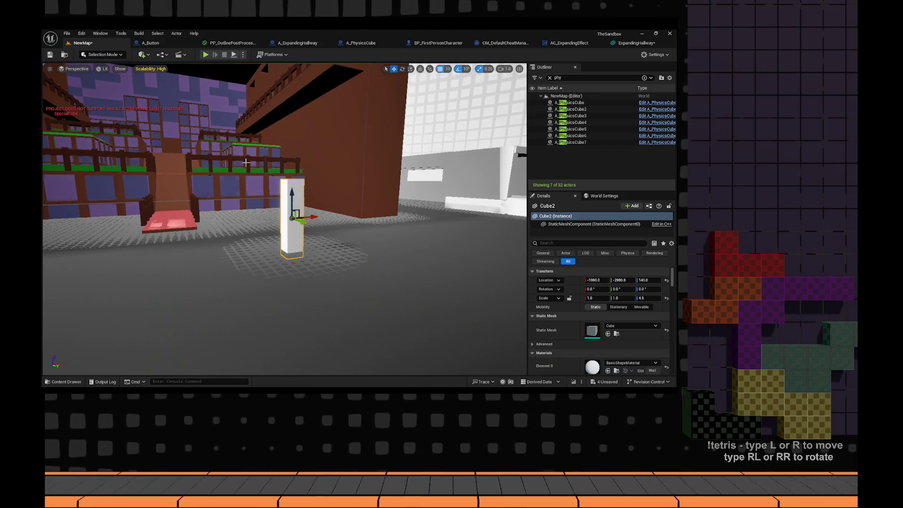
left_click(451, 230)
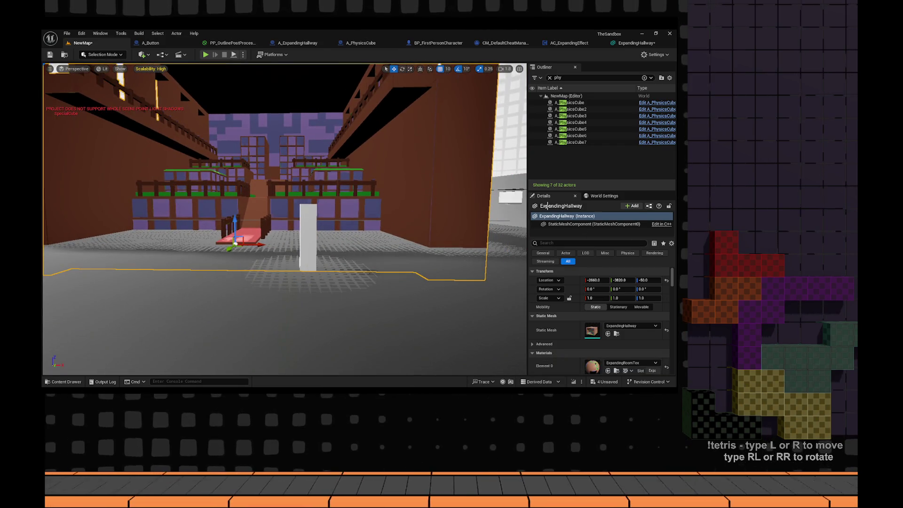
left_click(649, 205)
- Convert the hallway into ExpandingHallway_Blueprint with StaticMeshActor as its parent class
left_click(625, 216)
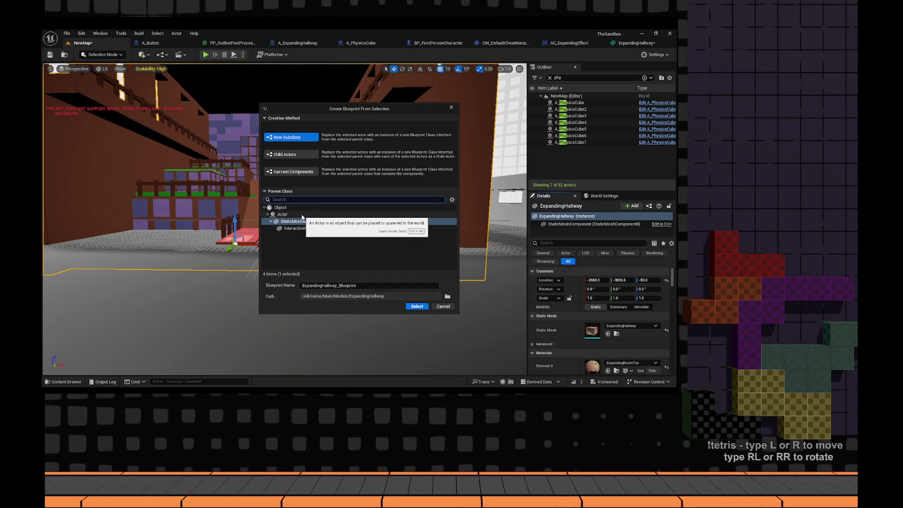
left_click(301, 216)
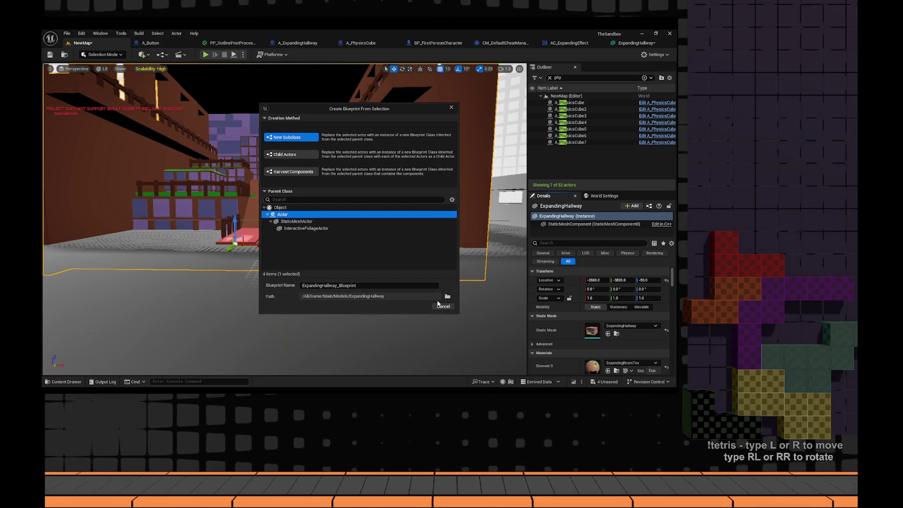
left_click(294, 222)
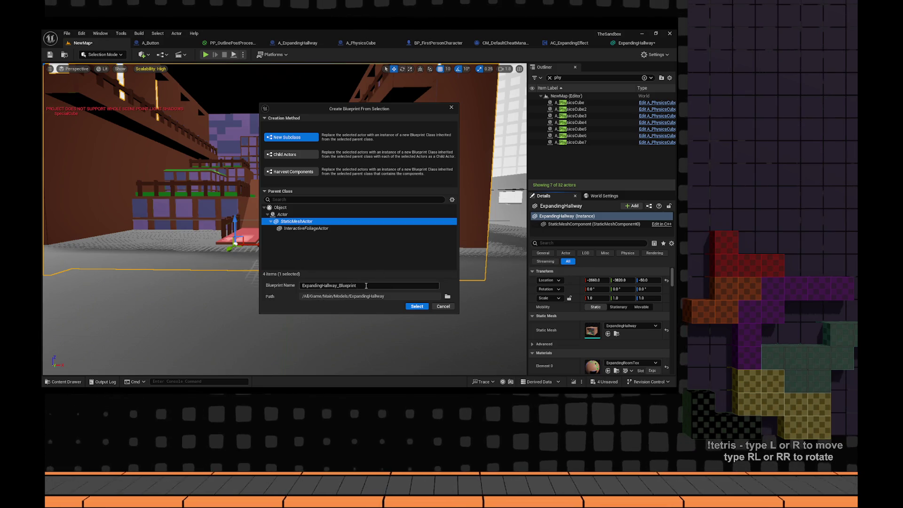
left_click(417, 306)
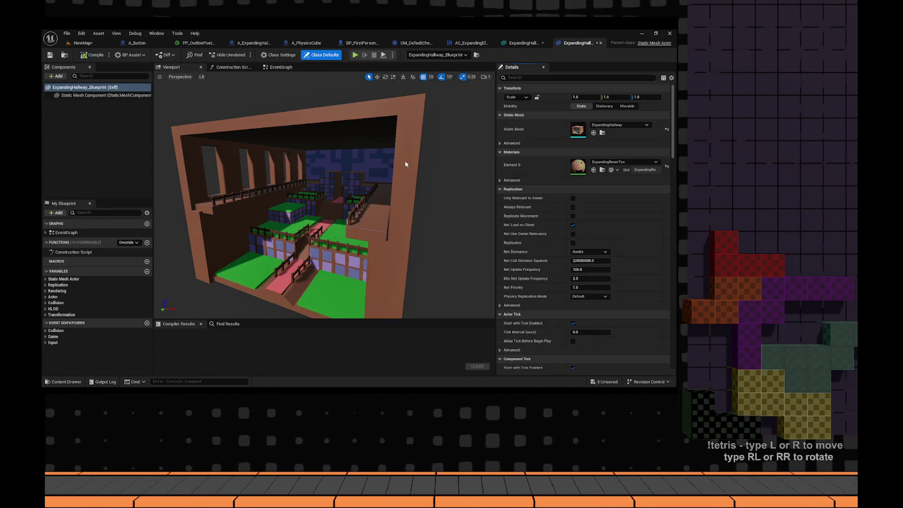
- Add an AC_ExpandingEffect component to ExpandingHallway_Blueprint, then compile and save
left_click(57, 76)
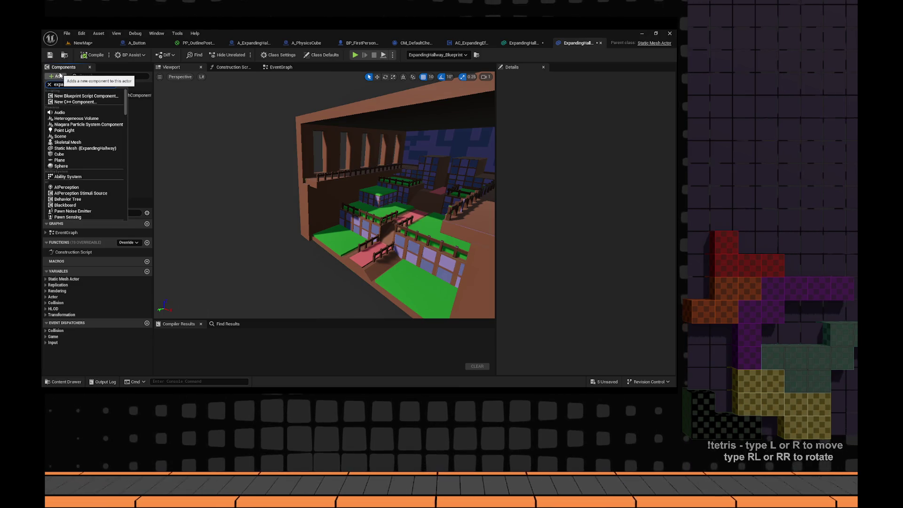
left_click(82, 96)
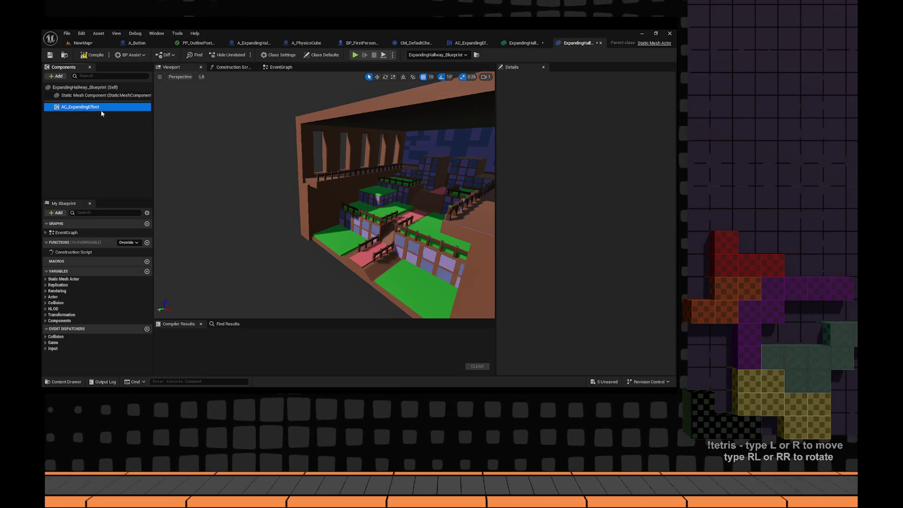
left_click(93, 55)
left_click(50, 55)
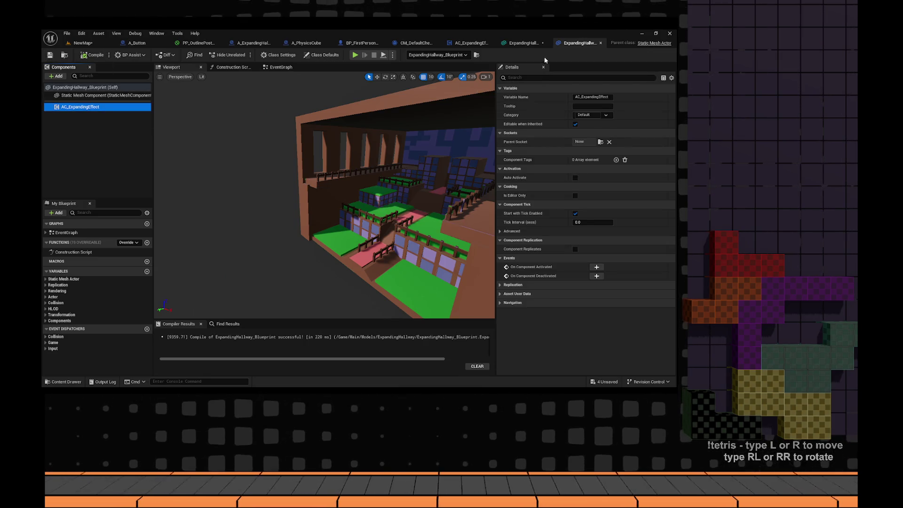
- Review the Button variables' settings in the A_ExpandingHallway blueprint
left_click(465, 44)
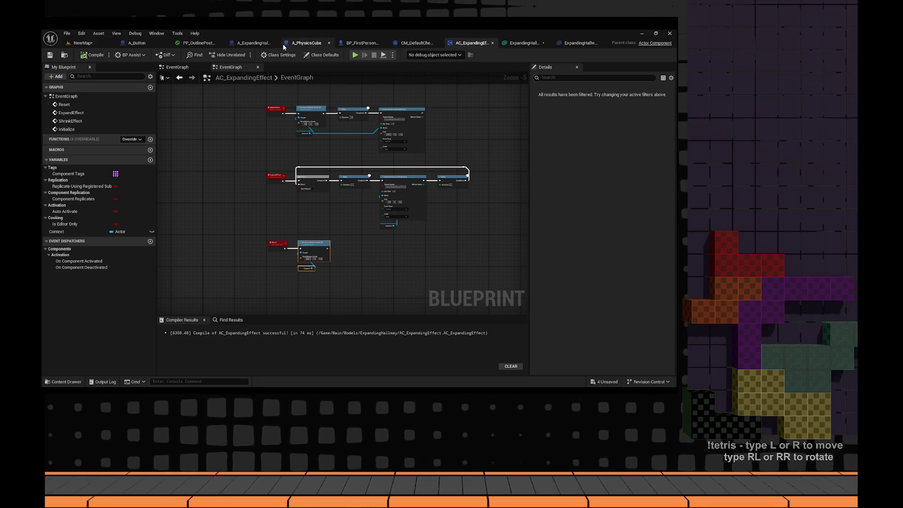
left_click(252, 43)
scroll(92, 228, "down", 2)
left_click(80, 309)
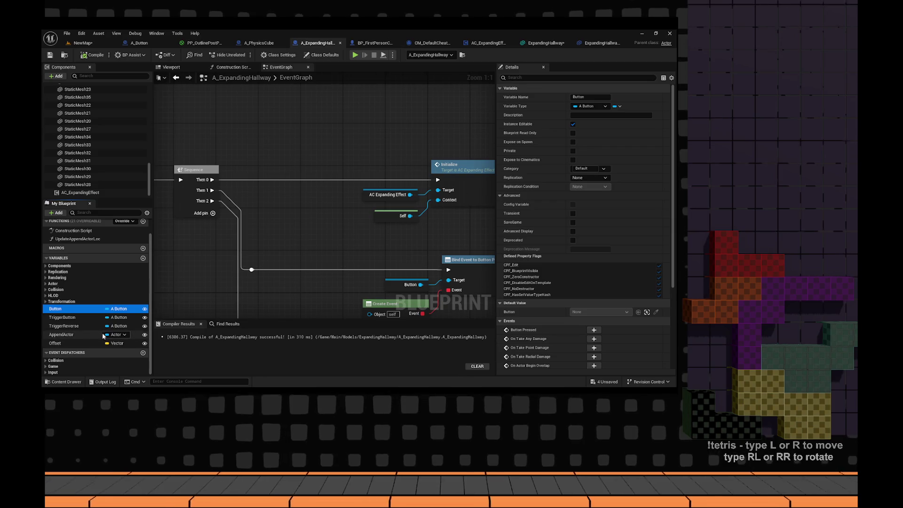
left_click(87, 326)
left_click(80, 309)
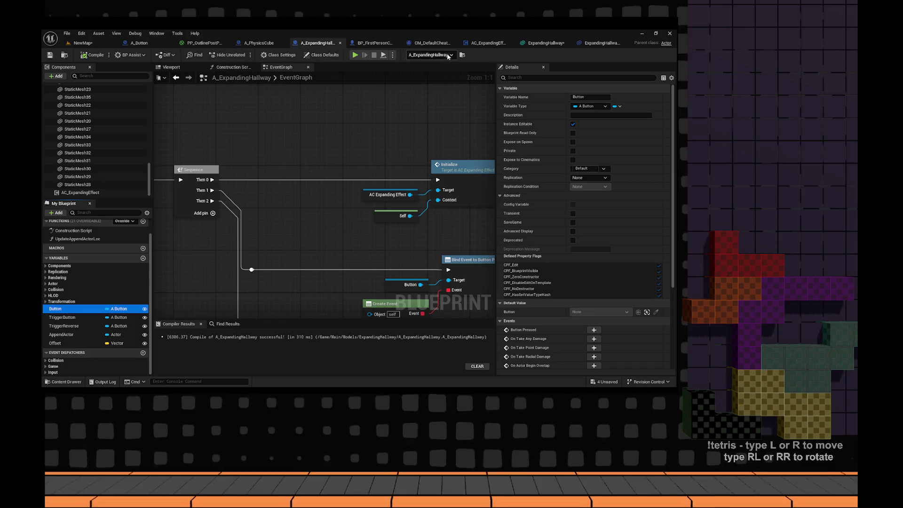
left_click(532, 45)
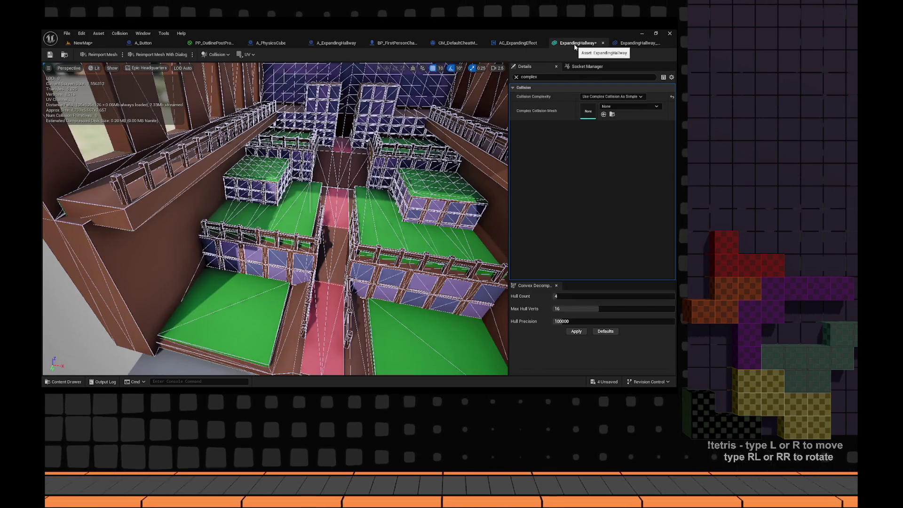
- Paste the copied Button variables into ExpandingHallway_Blueprint
left_click(599, 44)
left_click(599, 45)
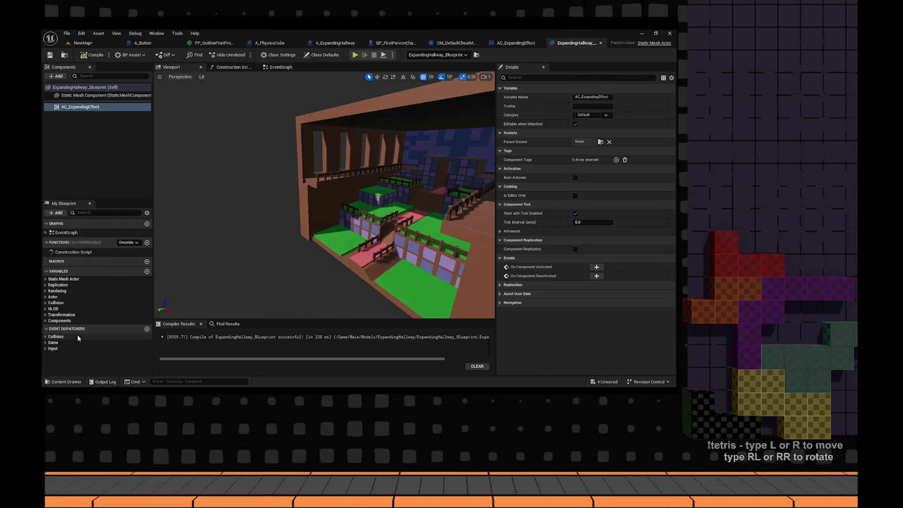
left_click(81, 322)
key("ctrl+v")
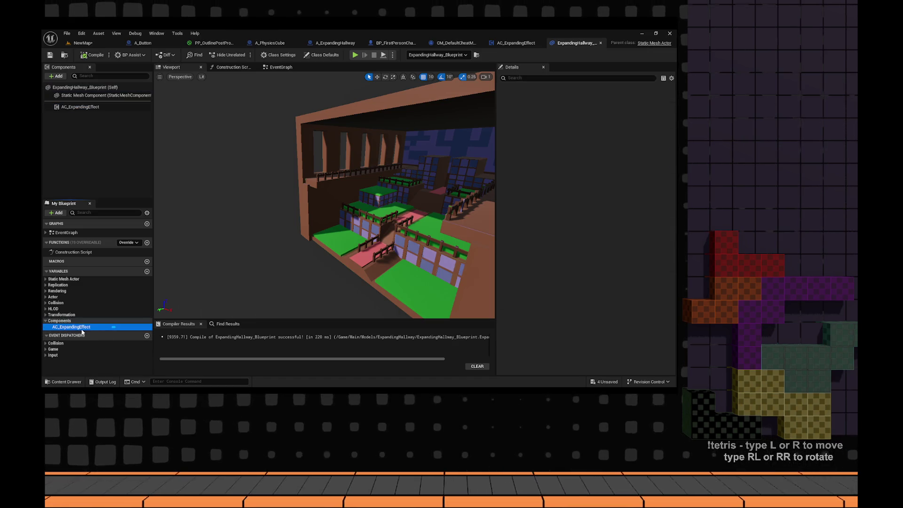
left_click(517, 43)
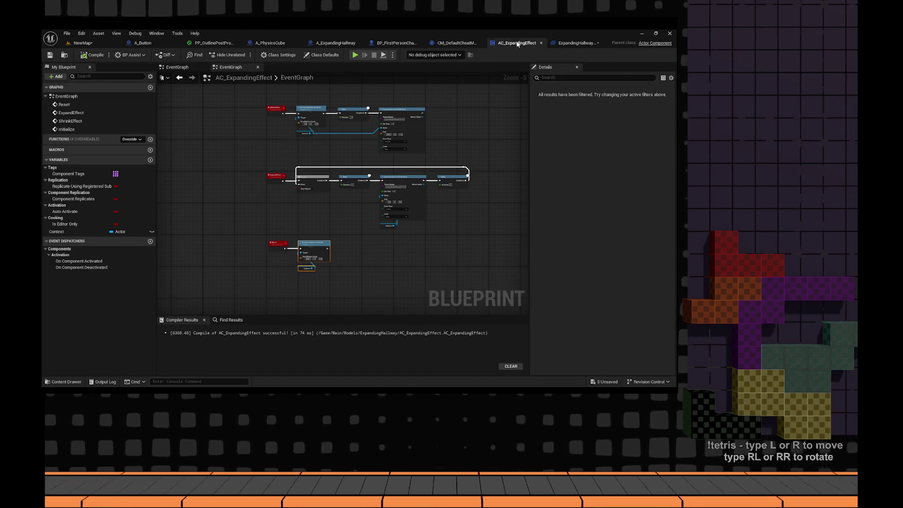
left_click(563, 43)
key("ctrl+v")
key("ctrl+v")
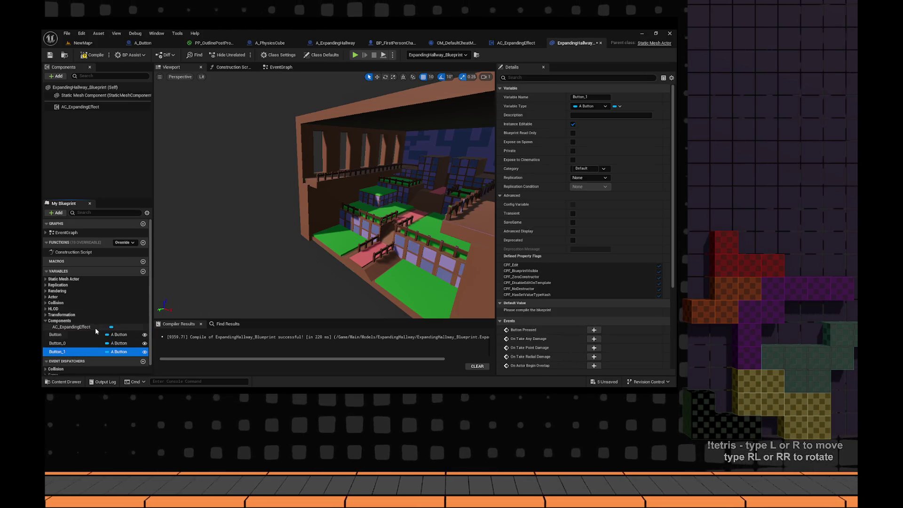
- Rename the pasted button variables, naming Button_1 ShrinkBtn, and recompile the blueprint
left_click(90, 335)
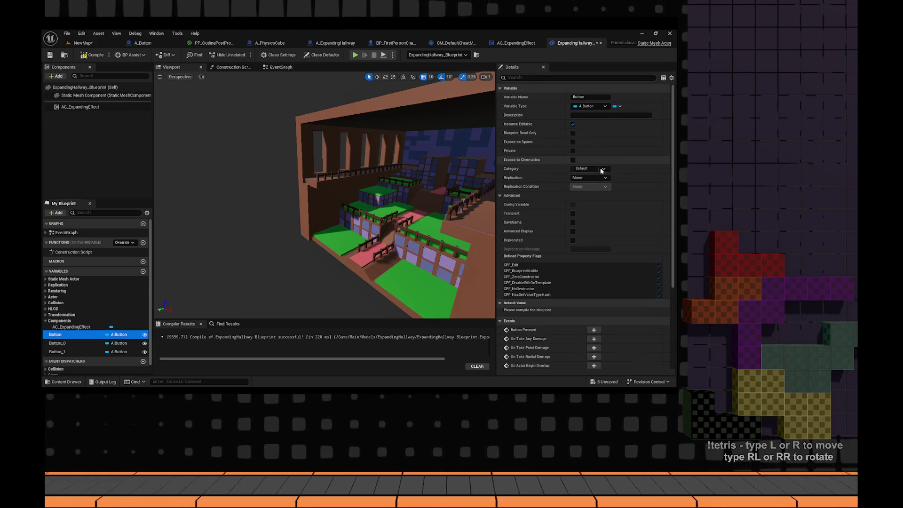
left_click(590, 96)
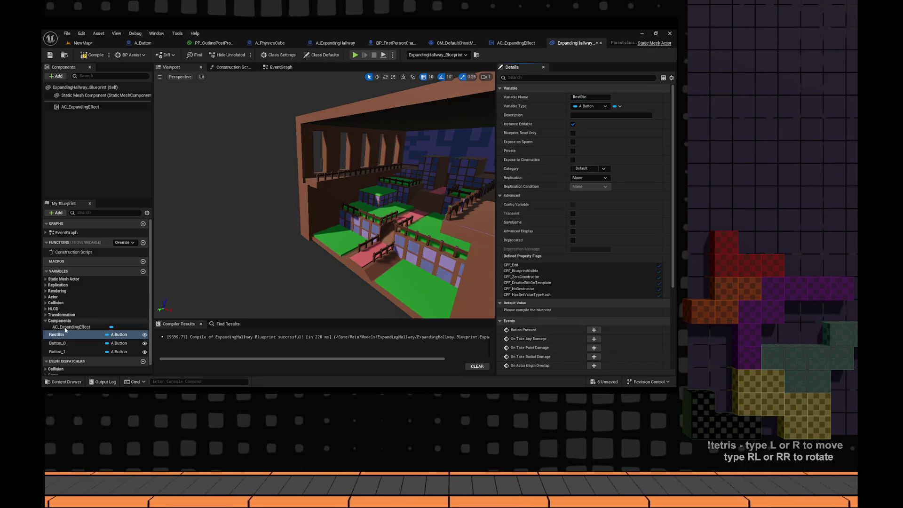
left_click(84, 343)
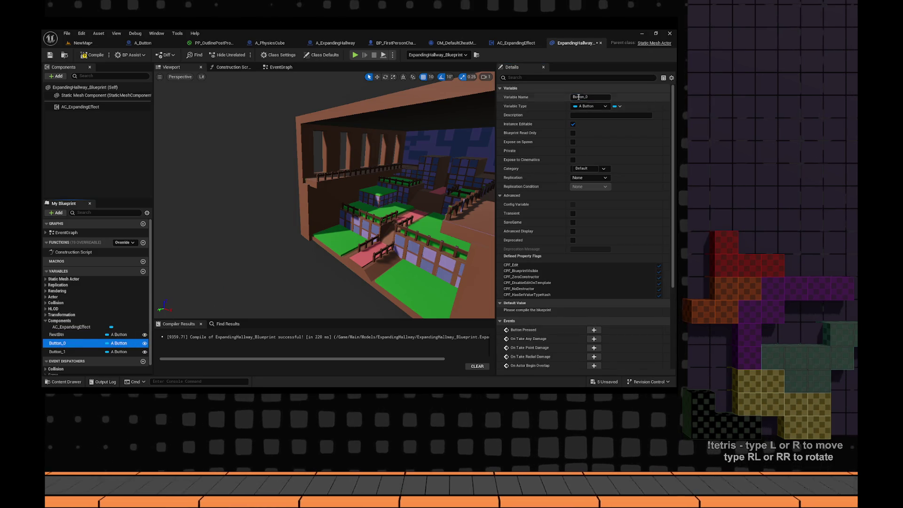
left_click(590, 97)
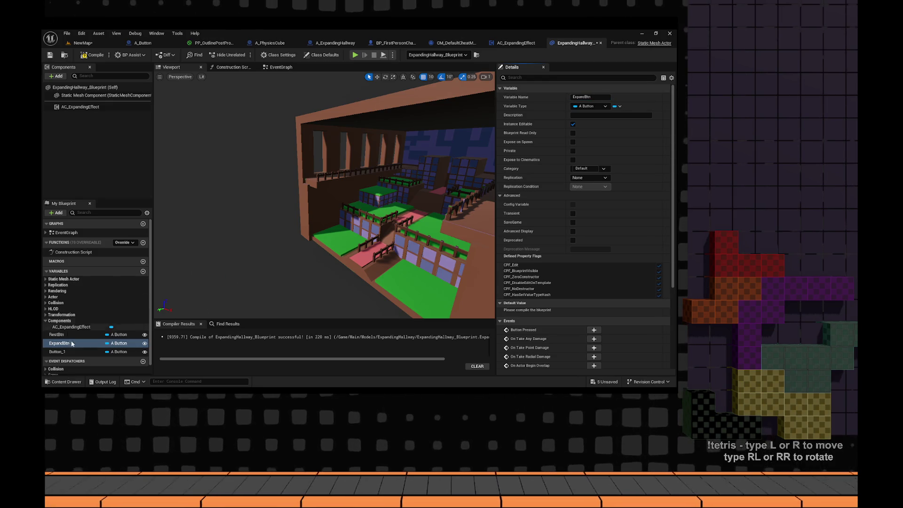
left_click(71, 352)
left_click(601, 97)
double_click(602, 97)
type("ShrinkBtn")
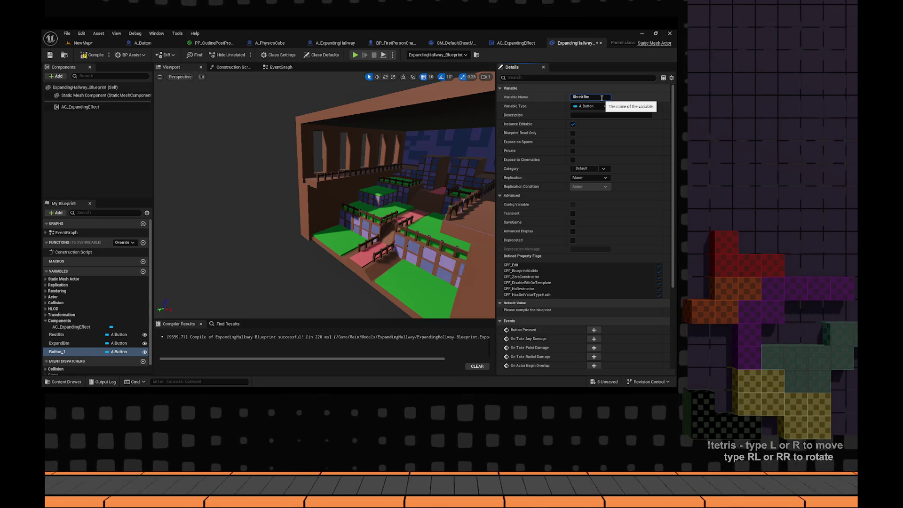
key("Return")
left_click(92, 55)
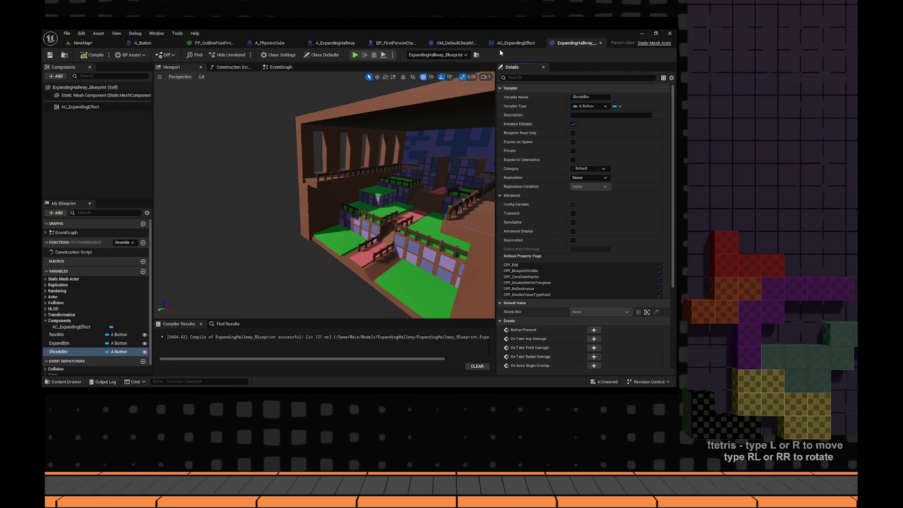
left_click(80, 43)
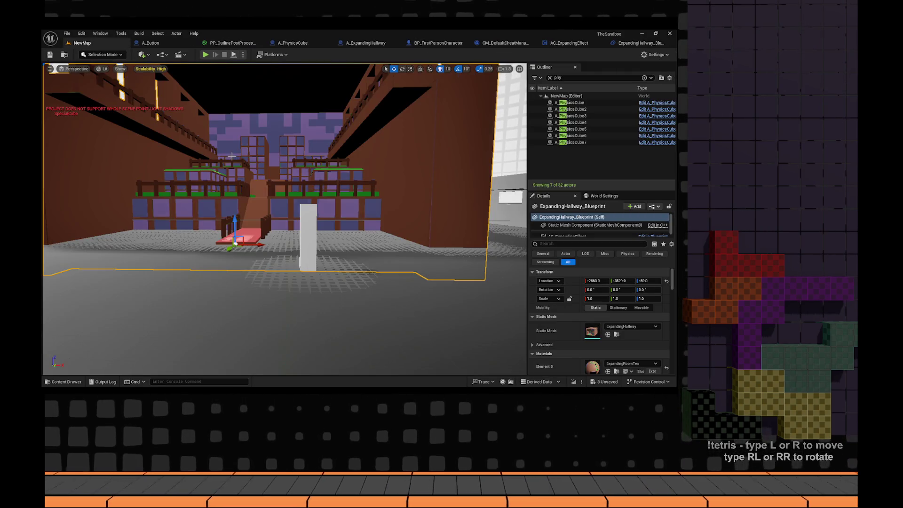
- Fly the view down the hallway to the white room and select its wall buttons
left_click_drag(202, 101, 267, 123)
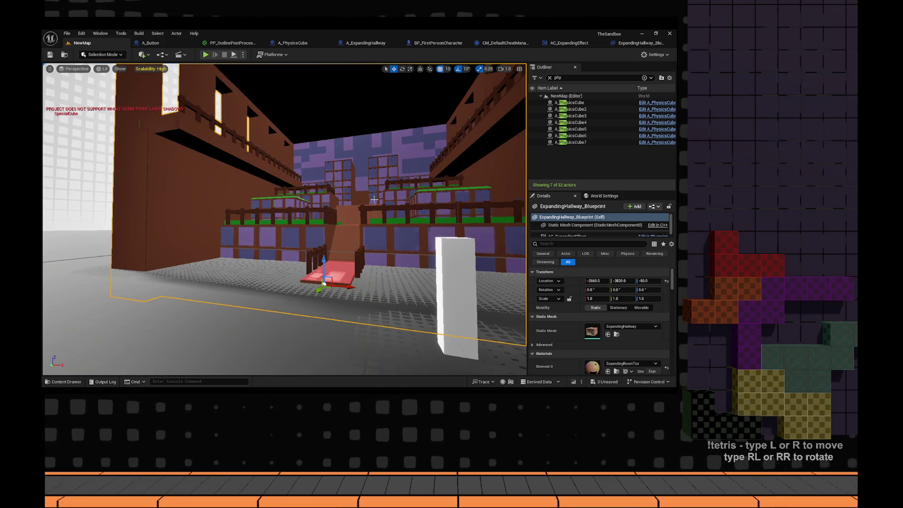
scroll(602, 291, "down", 5)
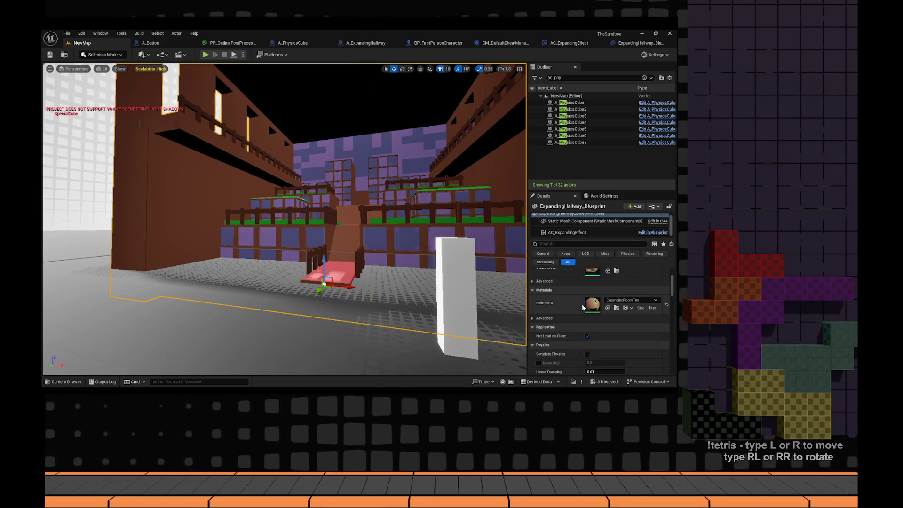
scroll(610, 317, "up", 2)
scroll(601, 225, "up", 1)
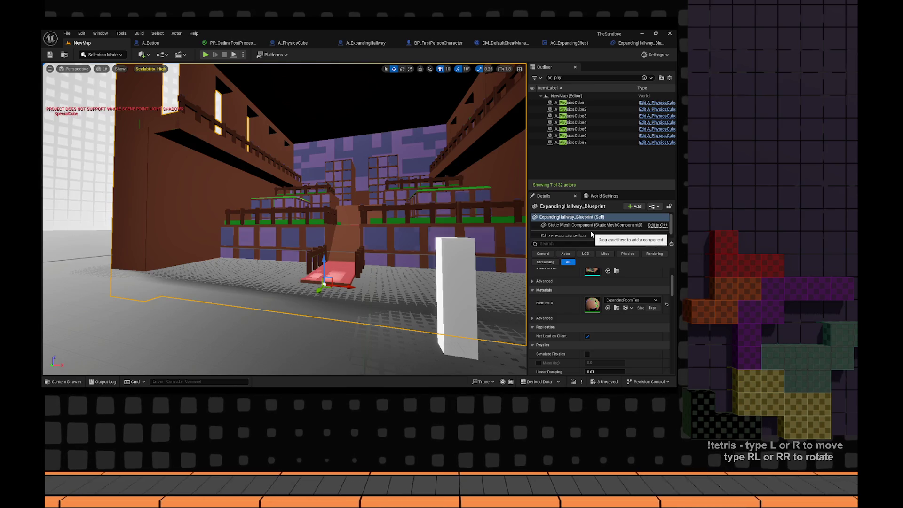
scroll(599, 273, "down", 8)
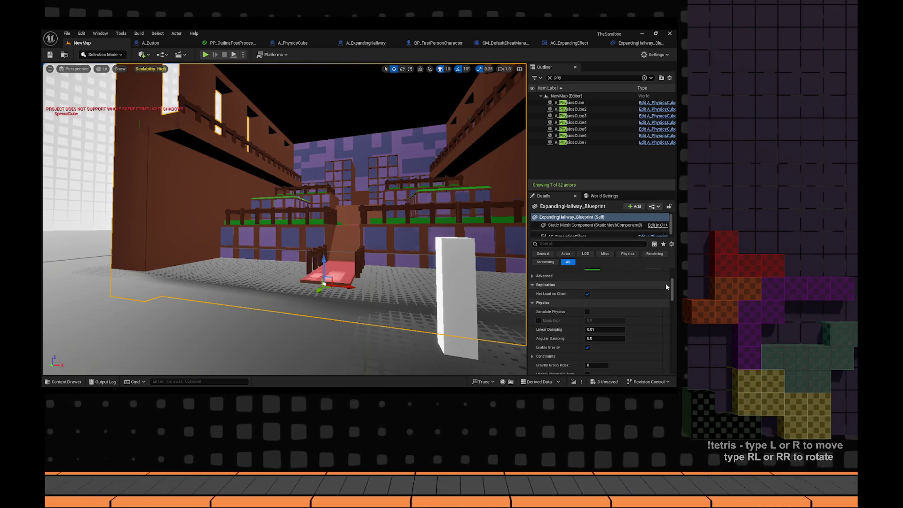
scroll(673, 305, "down", 6)
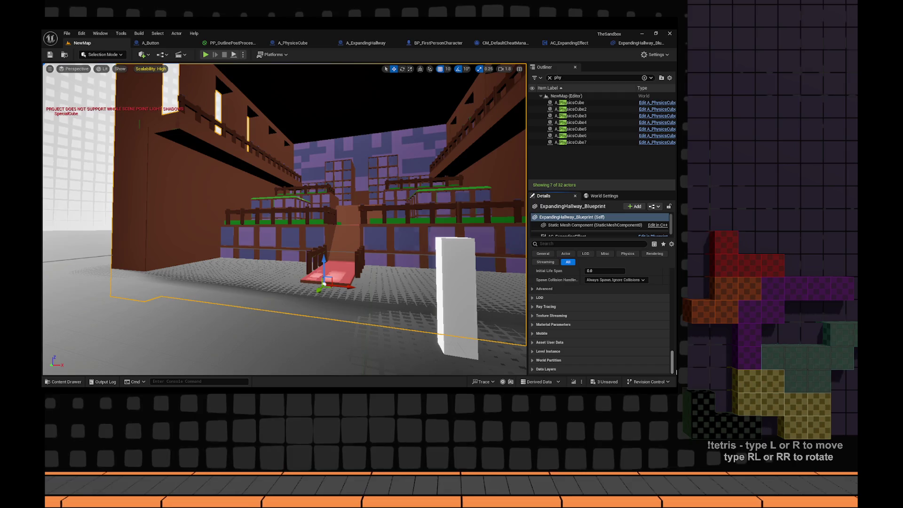
left_click_drag(675, 370, 662, 237)
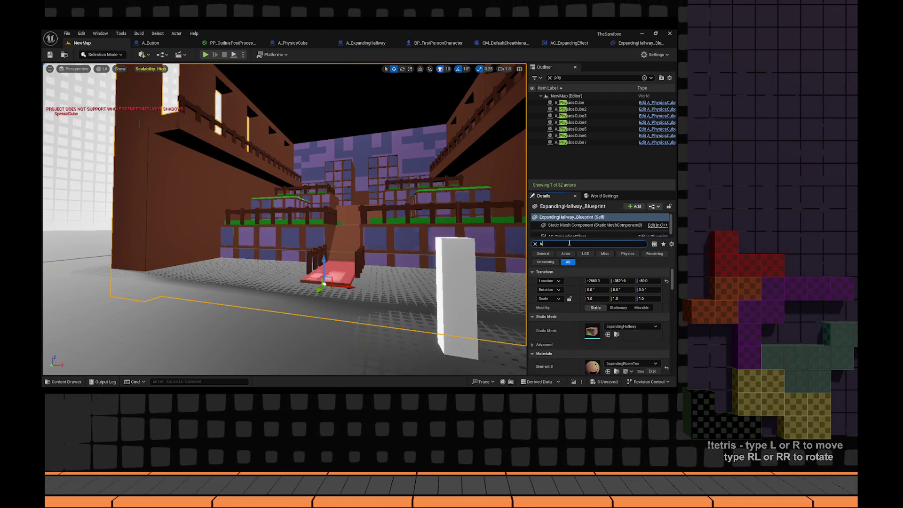
type("efault")
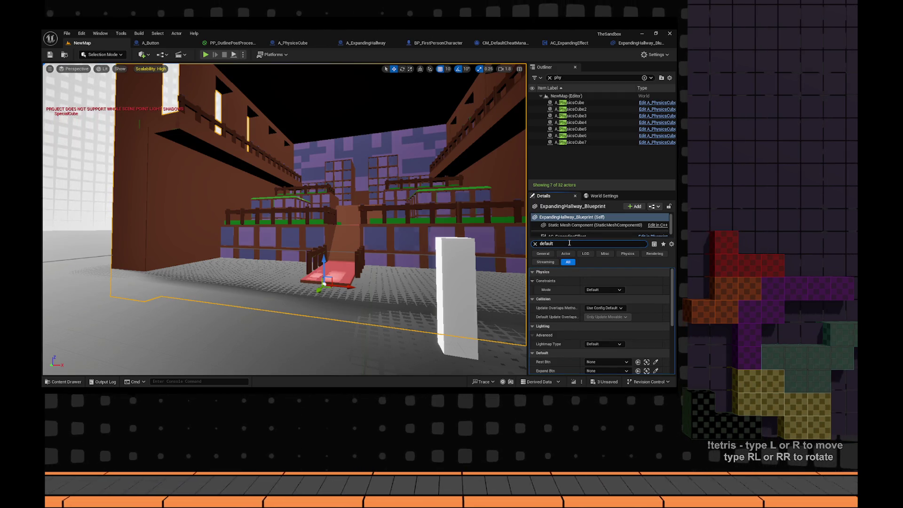
scroll(568, 328, "down", 2)
scroll(574, 324, "down", 2)
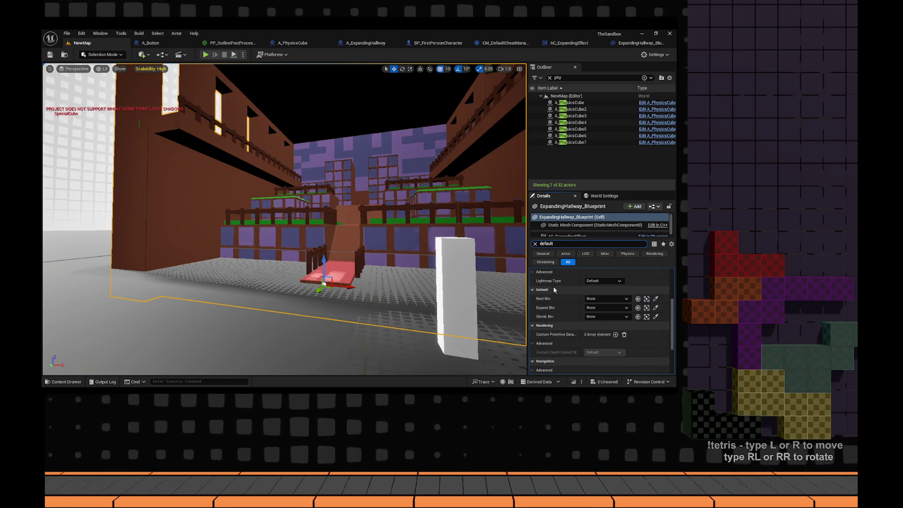
left_click_drag(357, 212, 380, 215)
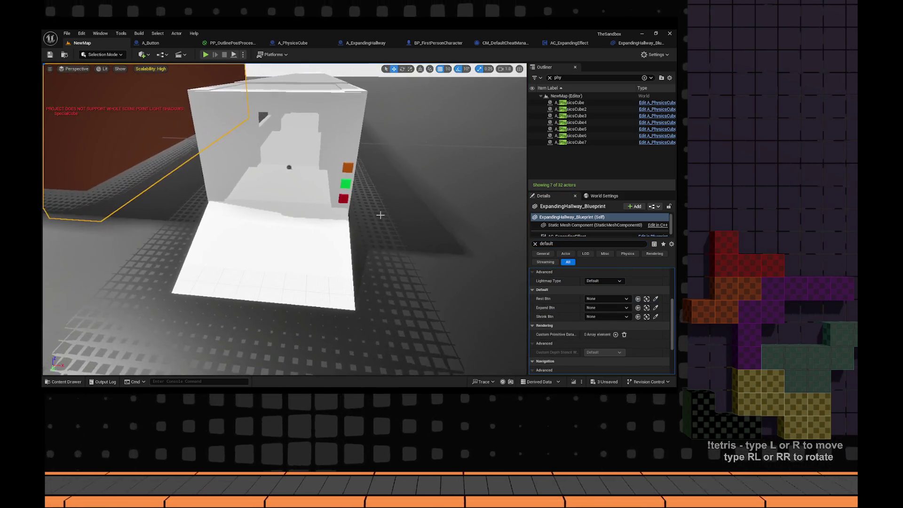
left_click(342, 179)
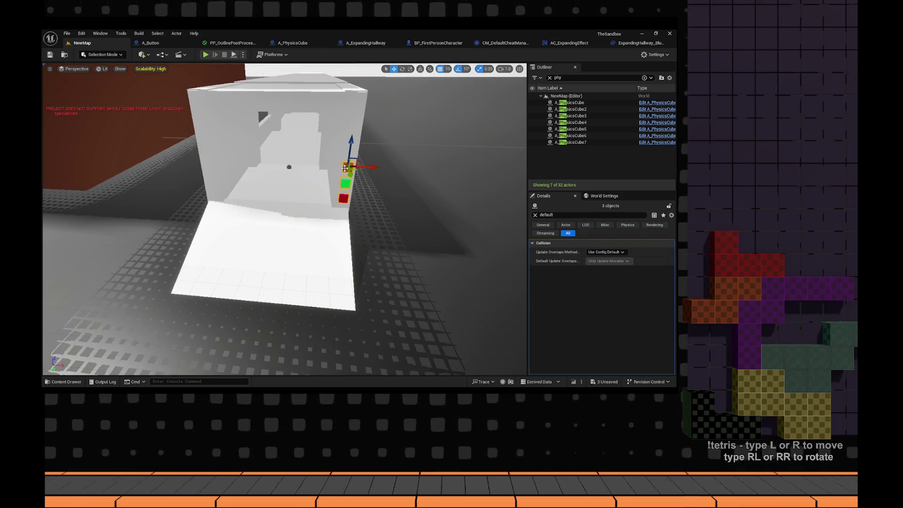
mouse_move(344, 168)
left_mouse_down()
mouse_move(442, 196)
mouse_move(146, 134)
mouse_move(209, 122)
mouse_move(294, 168)
mouse_move(278, 162)
mouse_move(284, 176)
mouse_move(303, 169)
mouse_move(275, 192)
left_mouse_up()
- Select the ExpandingHallway actor and eyedrop the pillar's buttons into Reset, Expand and Shrink Btn
left_click(500, 283)
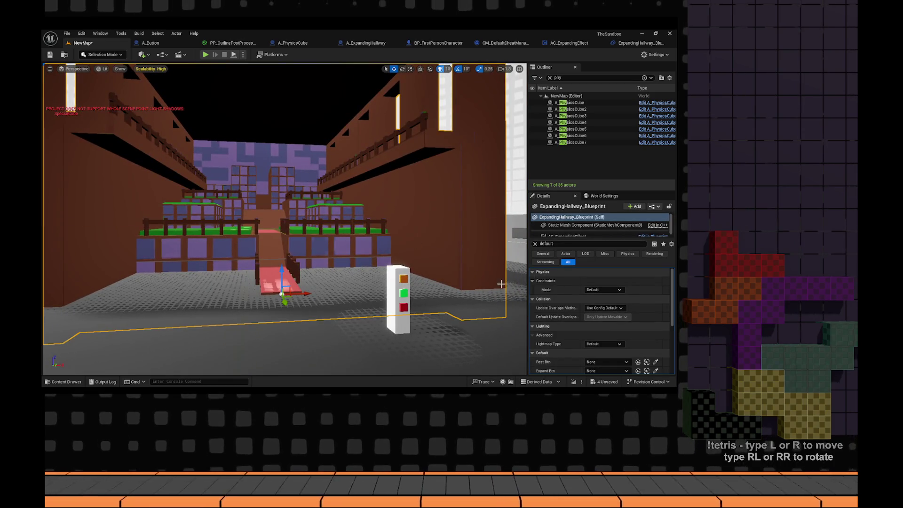
scroll(597, 310, "down", 3)
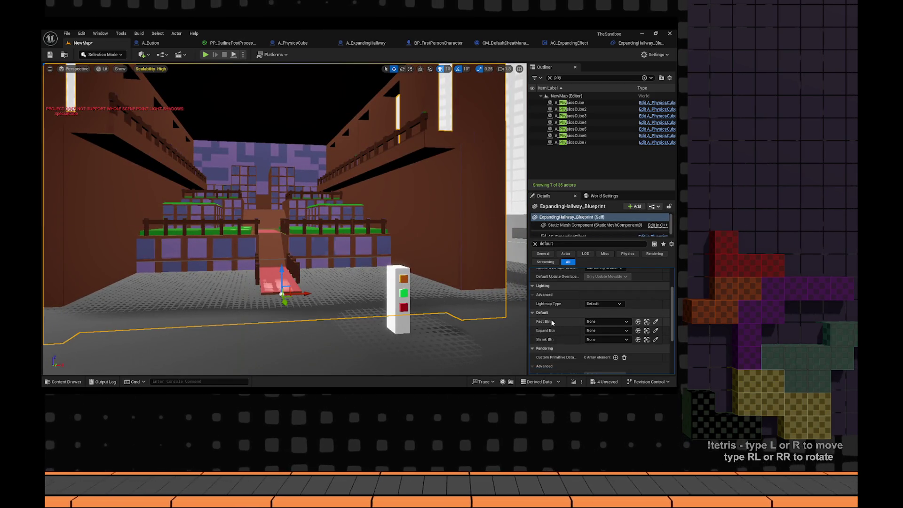
left_click(655, 321)
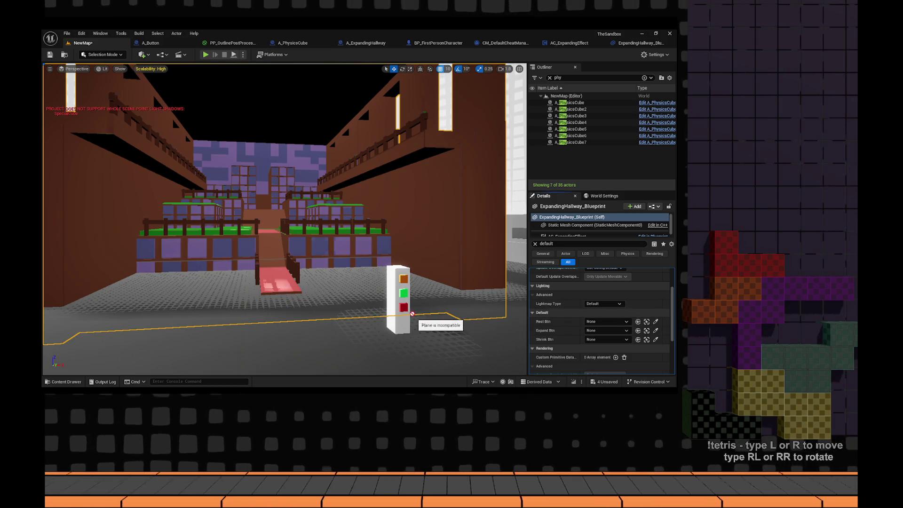
left_click_drag(445, 313, 507, 313)
left_click(656, 331)
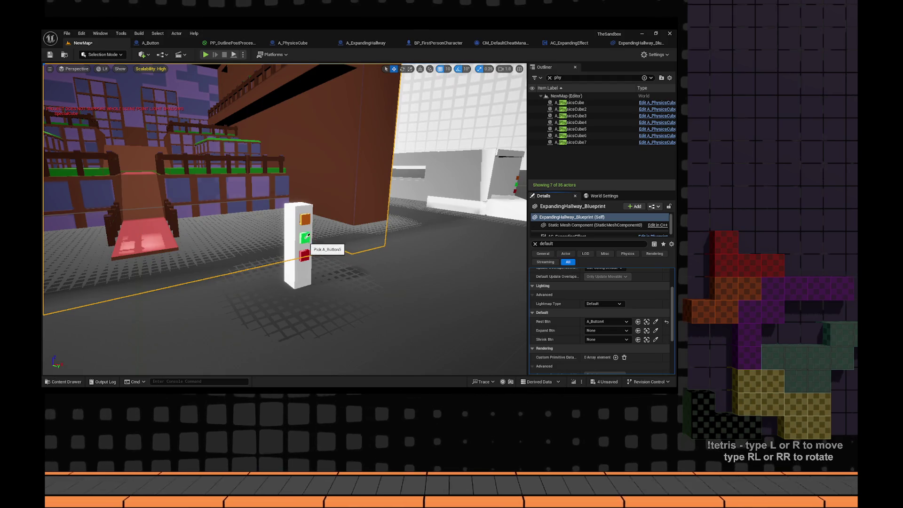
left_click(655, 340)
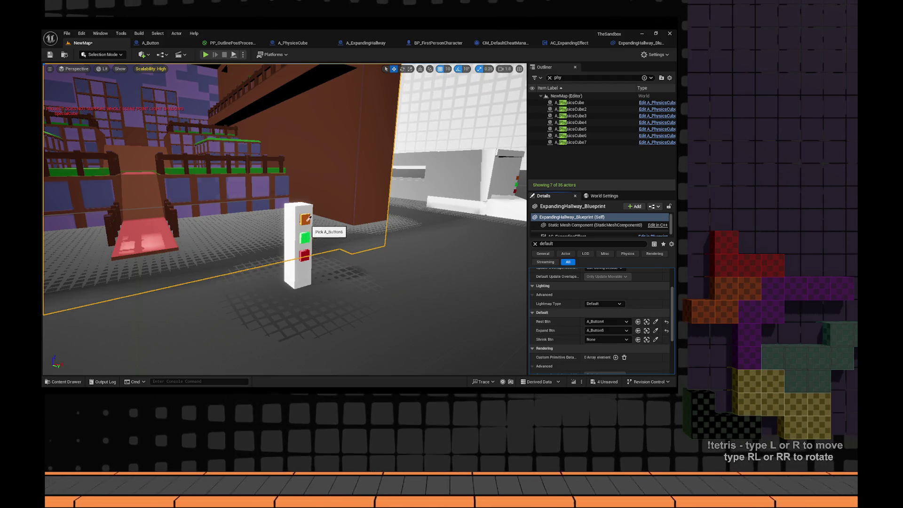
mouse_move(502, 207)
left_mouse_down()
mouse_move(475, 224)
mouse_move(502, 207)
left_mouse_up()
- Replace the default events with Button Pressed events for RestBtn, ExpandBtn and ShrinkBtn
left_click(637, 42)
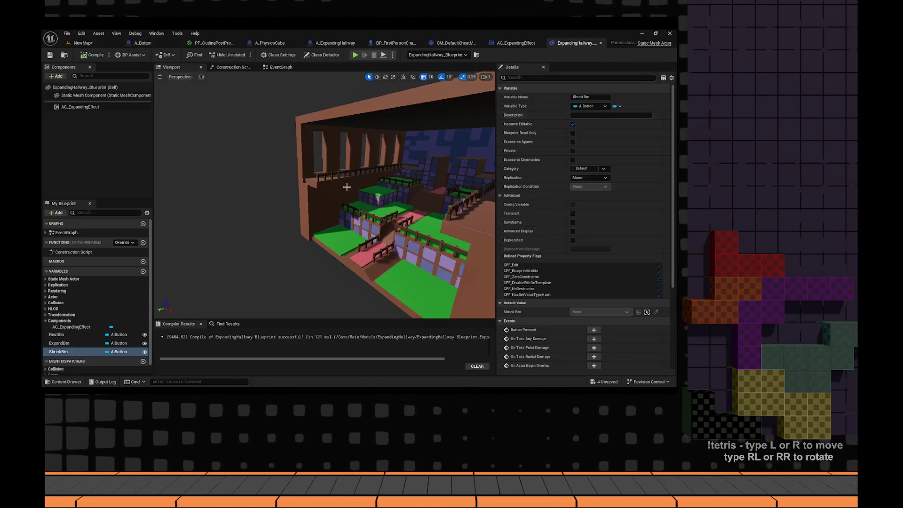
left_click(280, 66)
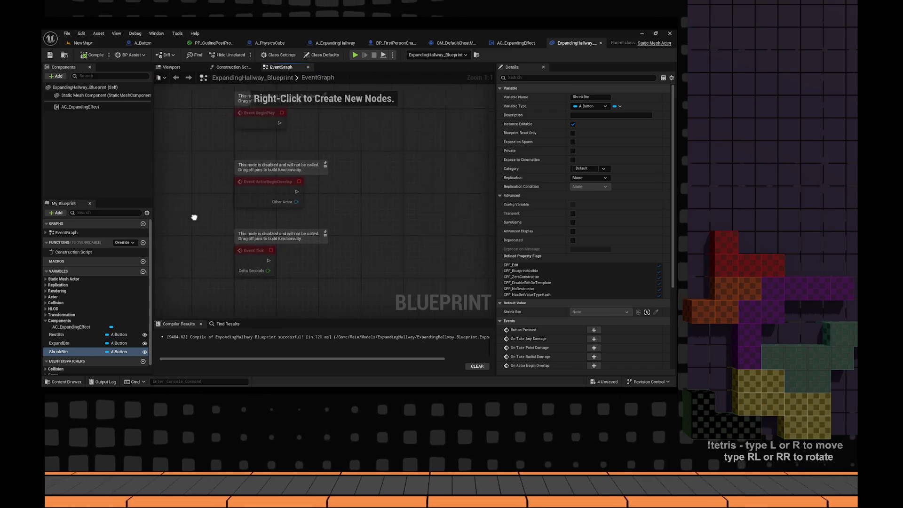
left_click(83, 335)
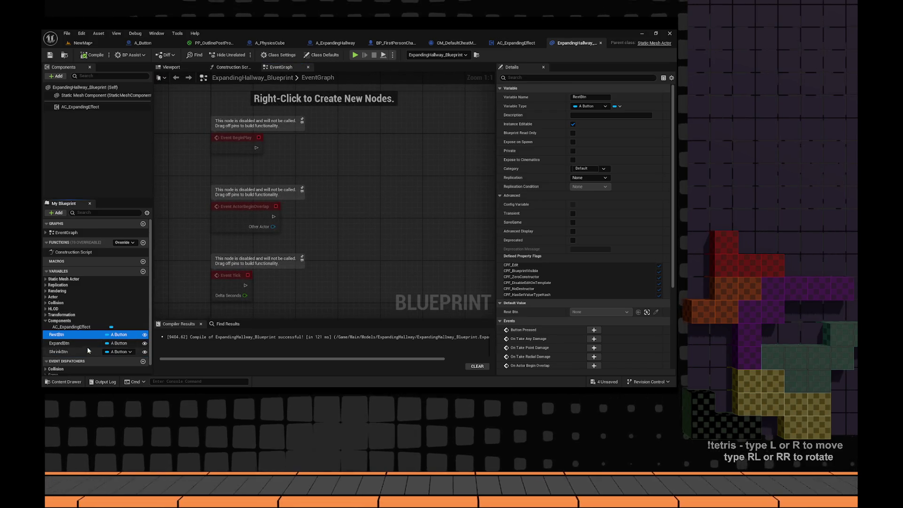
scroll(583, 282, "down", 4)
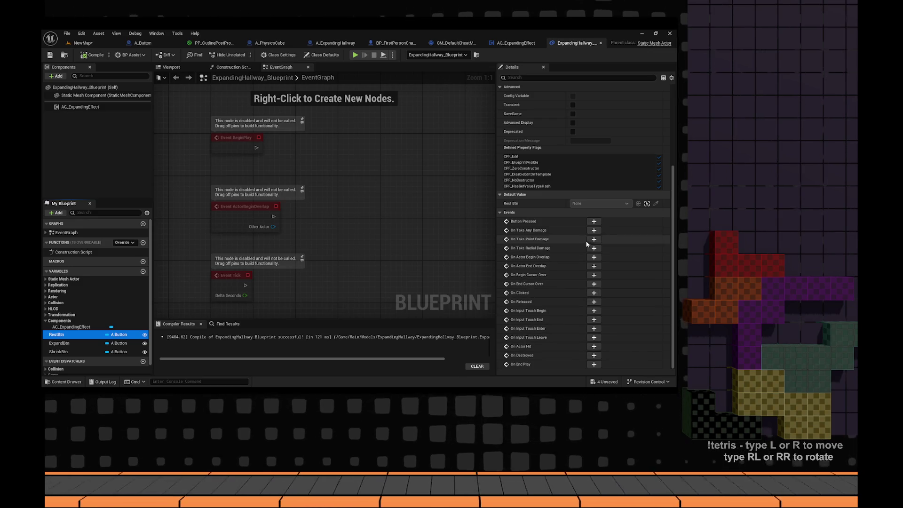
left_click(594, 221)
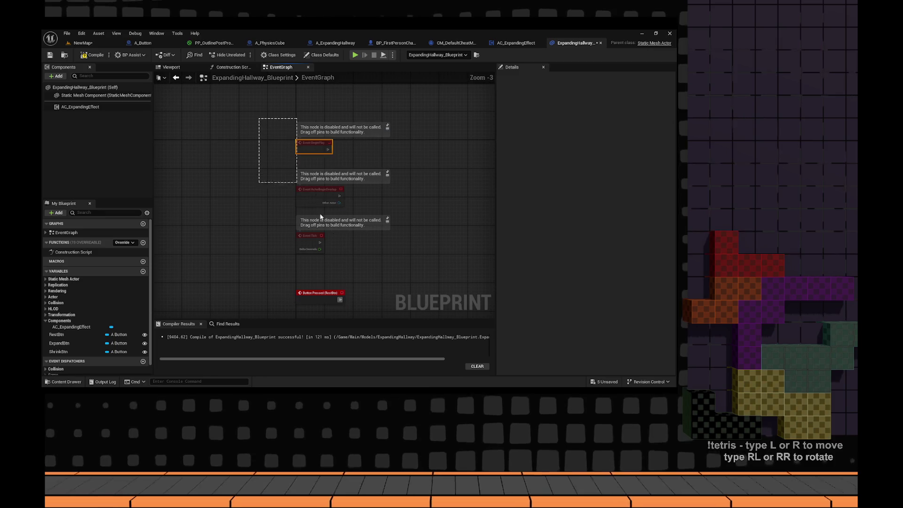
left_click_drag(321, 217, 347, 248)
key("Delete")
key("Home")
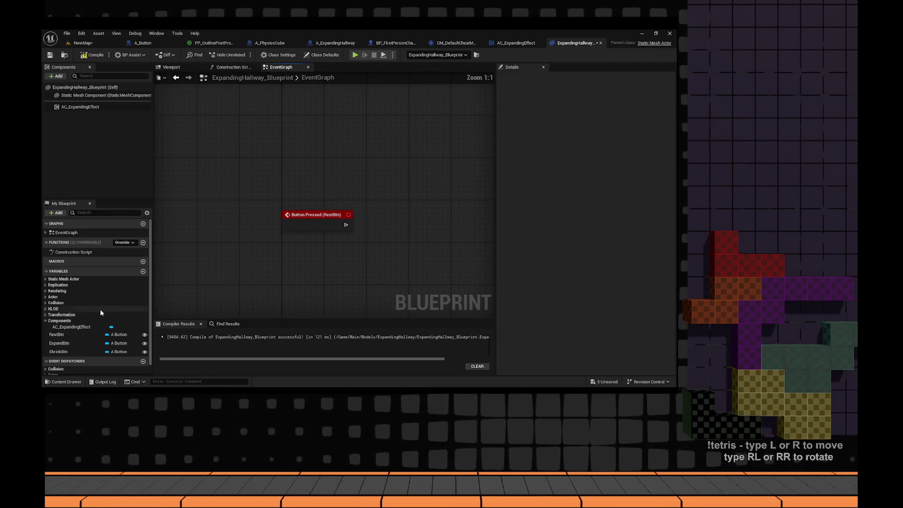
left_click(87, 343)
left_click(593, 248)
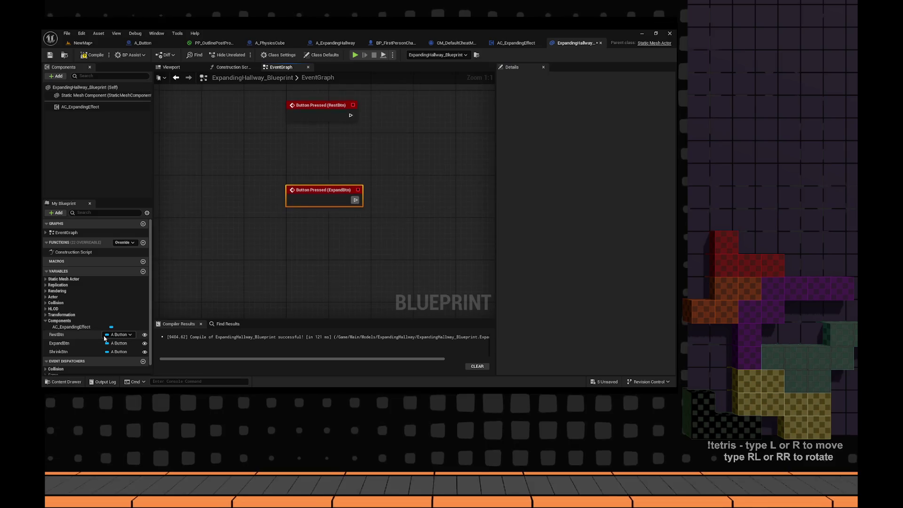
left_click(59, 352)
left_click(594, 248)
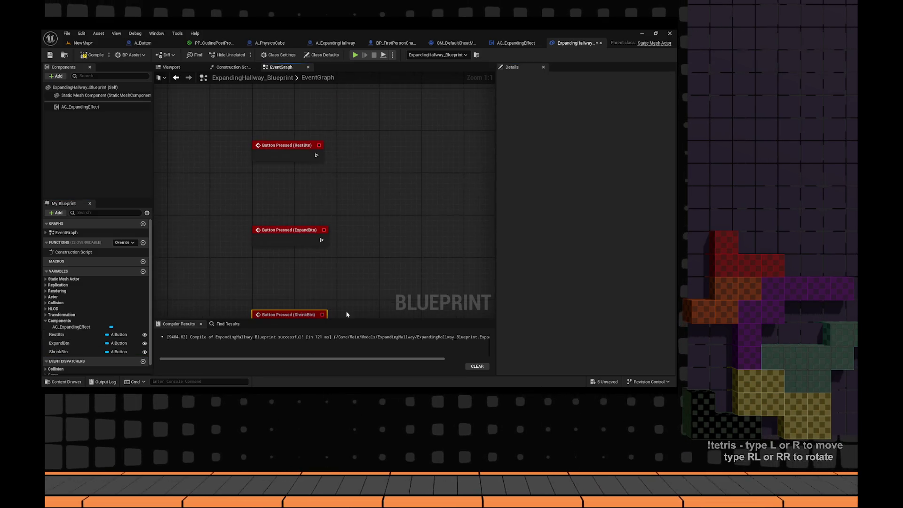
- Add an AC_ExpandingEffect getter calling Reset, wired to the RestBtn event
mouse_move(80, 107)
left_mouse_down()
mouse_move(407, 192)
mouse_move(374, 202)
mouse_move(252, 190)
left_mouse_up()
type("reset")
key("Return")
left_click(325, 189)
key("ctrl+c")
key("ctrl+v")
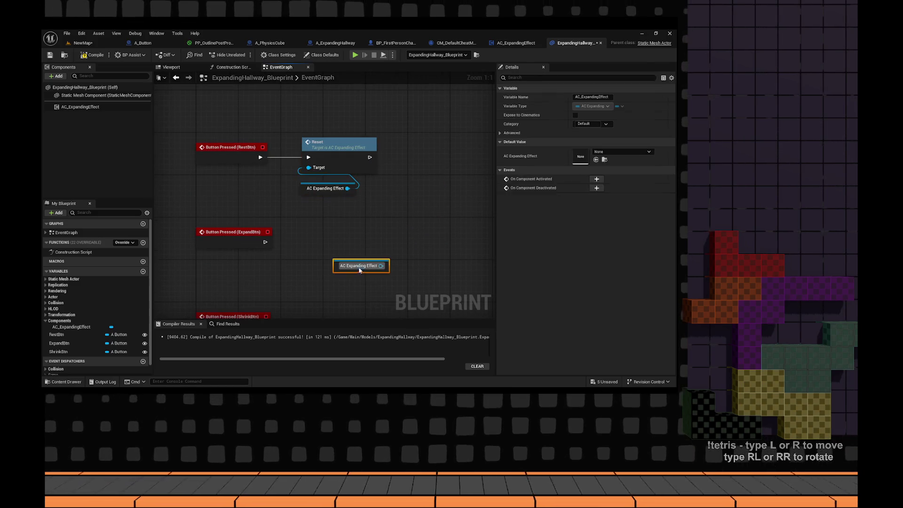
- Add an Expand Effect call from a copied getter and paste another getter by ShrinkBtn
left_click_drag(381, 266, 414, 231)
type("expand")
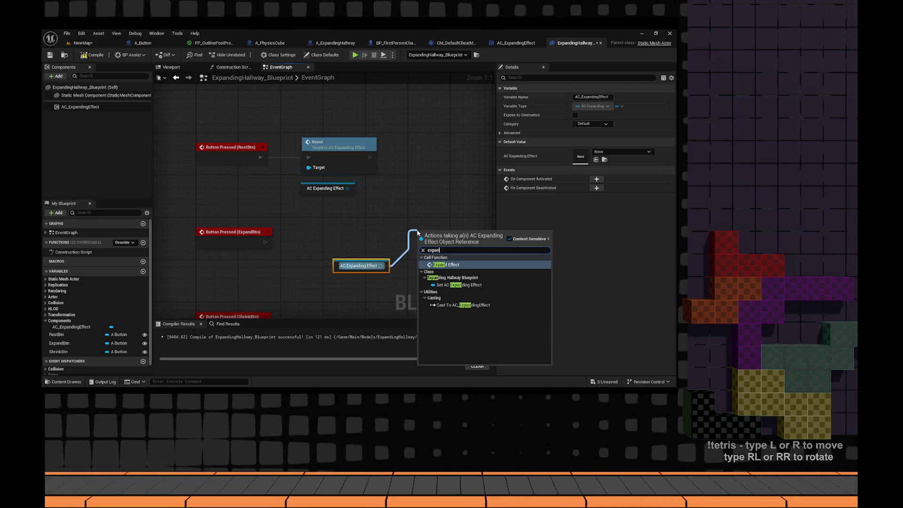
key("Return")
left_click_drag(326, 239, 416, 228)
key("ctrl+q")
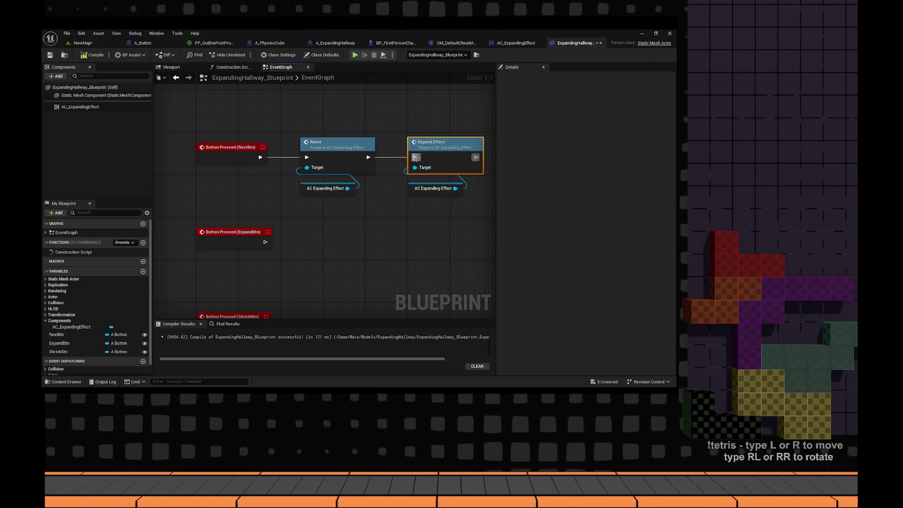
key("ctrl+z")
left_click_drag(390, 318, 397, 210)
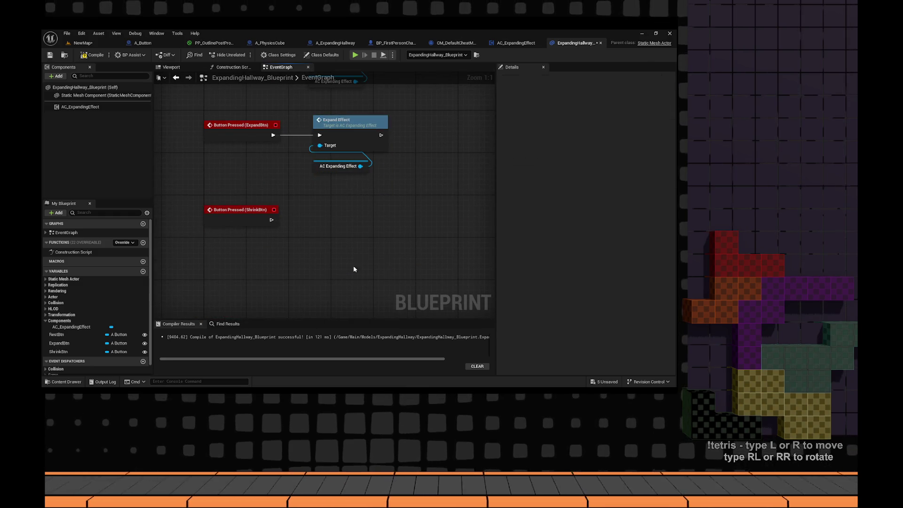
key("ctrl+v")
mouse_move(376, 267)
left_mouse_down()
mouse_move(442, 203)
mouse_move(155, 264)
left_mouse_up()
- Add Event BeginPlay calling Initialize on the AC_ExpandingEffect component
scroll(354, 177, "down", 2)
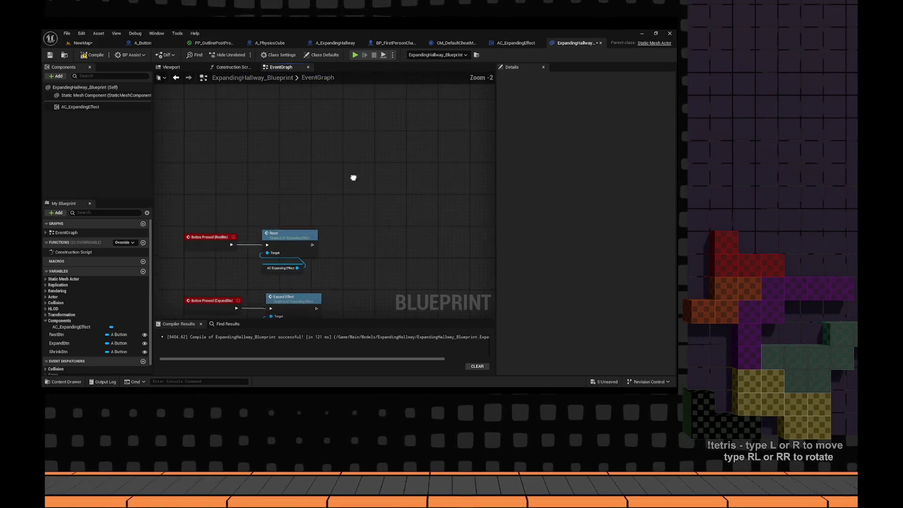
right_click(243, 188)
type("being")
key("BackSpace")
key("BackSpace")
key("BackSpace")
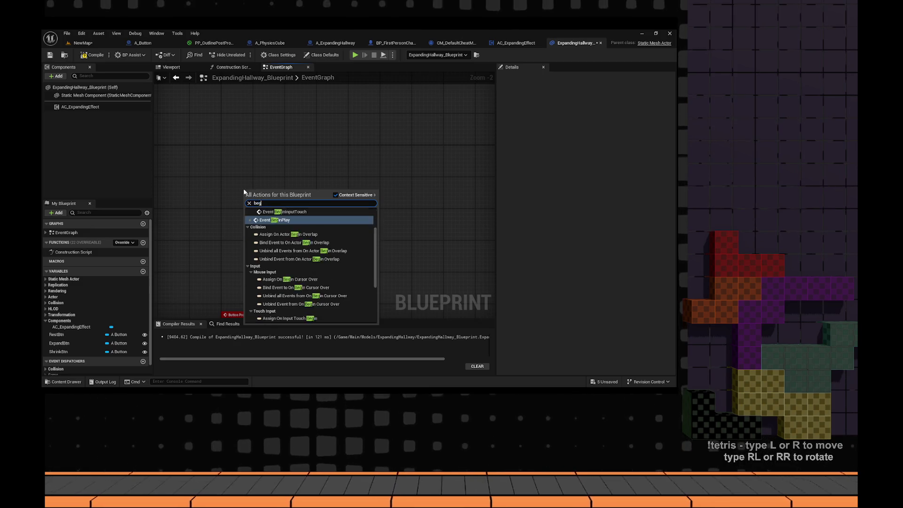
type("gin pl")
key("Return")
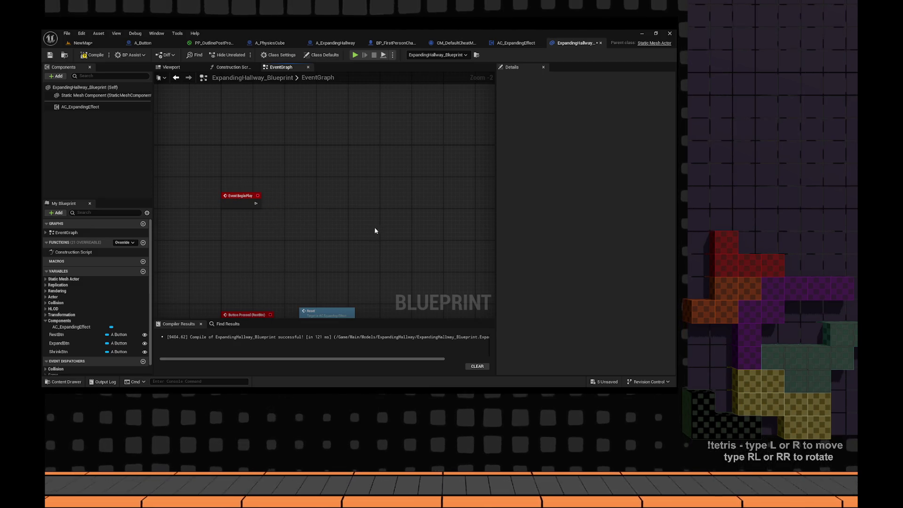
mouse_move(375, 230)
left_mouse_down()
mouse_move(400, 227)
mouse_move(301, 192)
mouse_move(273, 227)
left_mouse_up()
type("init")
key("Return")
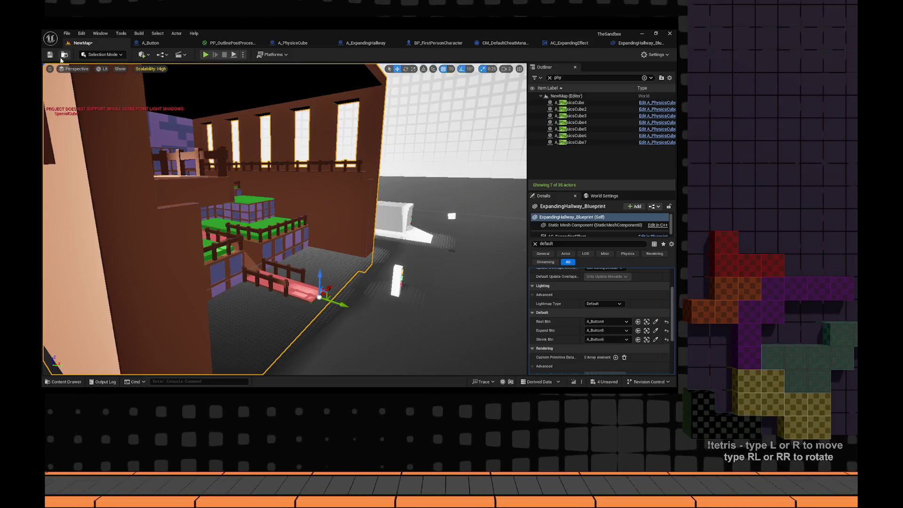
- Save the level, run and stop a quick play test, then frame the hallway actor
left_click(50, 54)
key("alt+p")
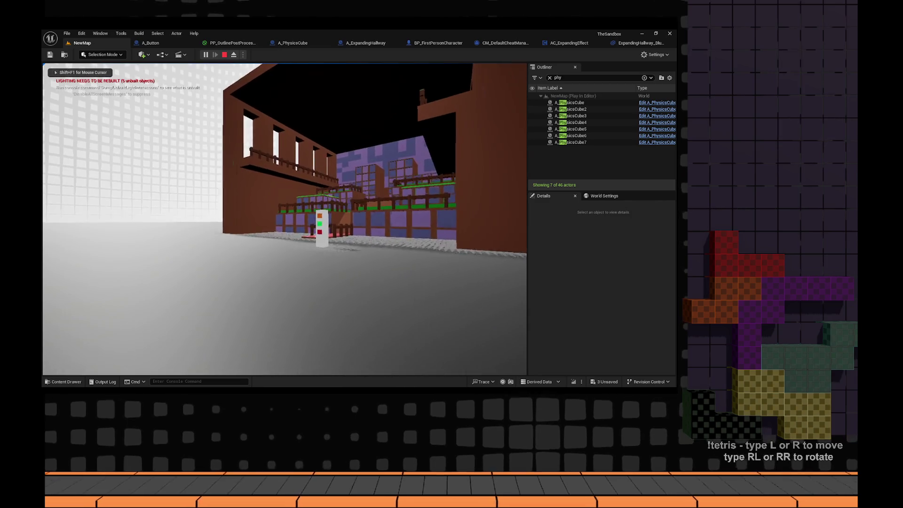
key("Escape")
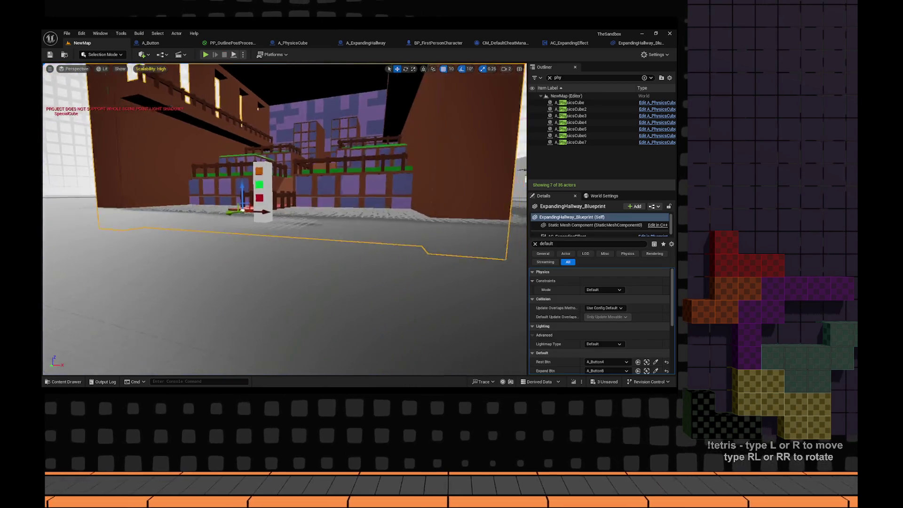
key("f")
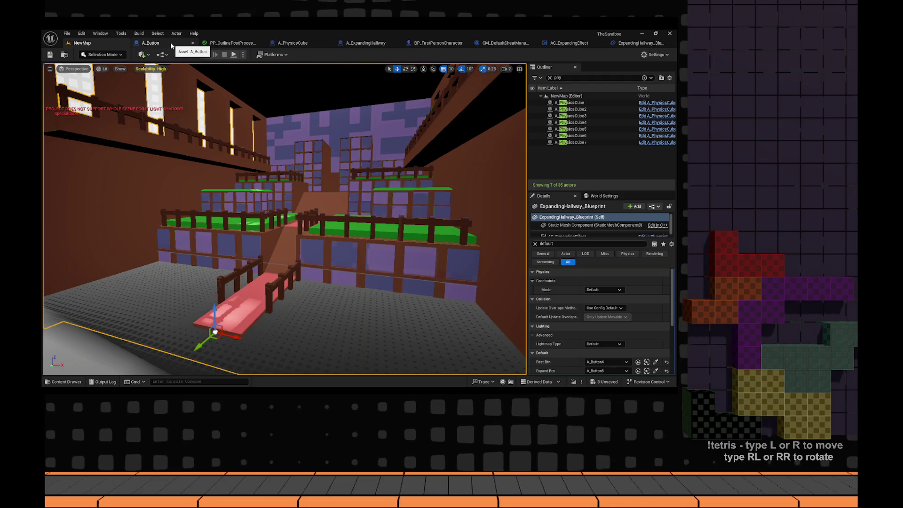
- In AC_ExpandingEffect's Initialize event, add a Reset call after the SET Context node
left_click(569, 43)
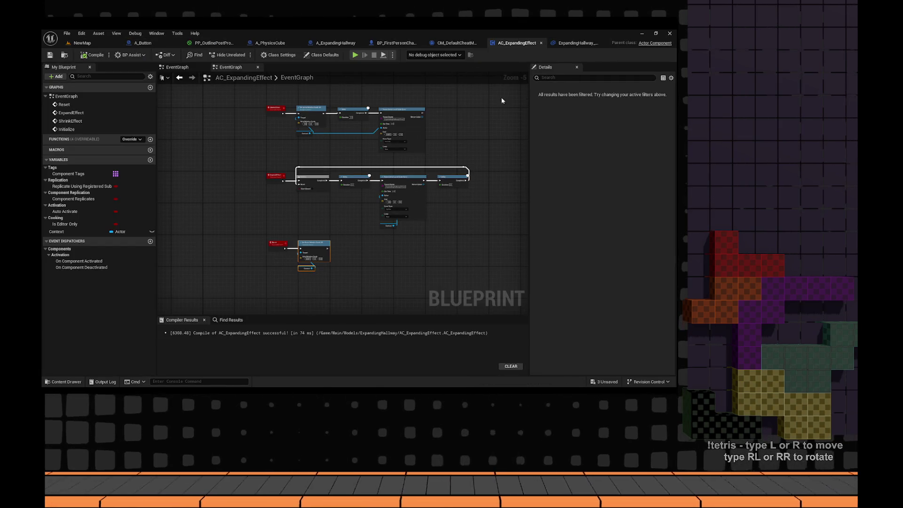
scroll(366, 162, "up", 5)
scroll(367, 163, "down", 7)
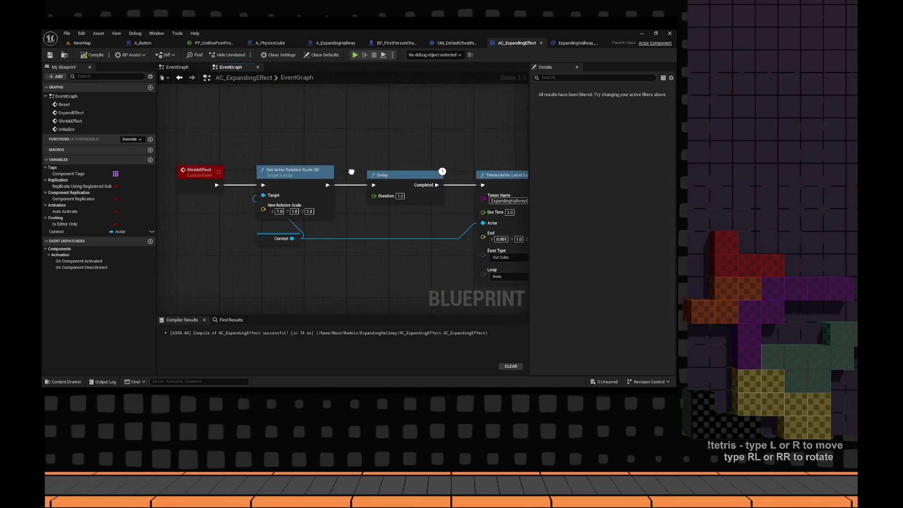
scroll(288, 197, "up", 7)
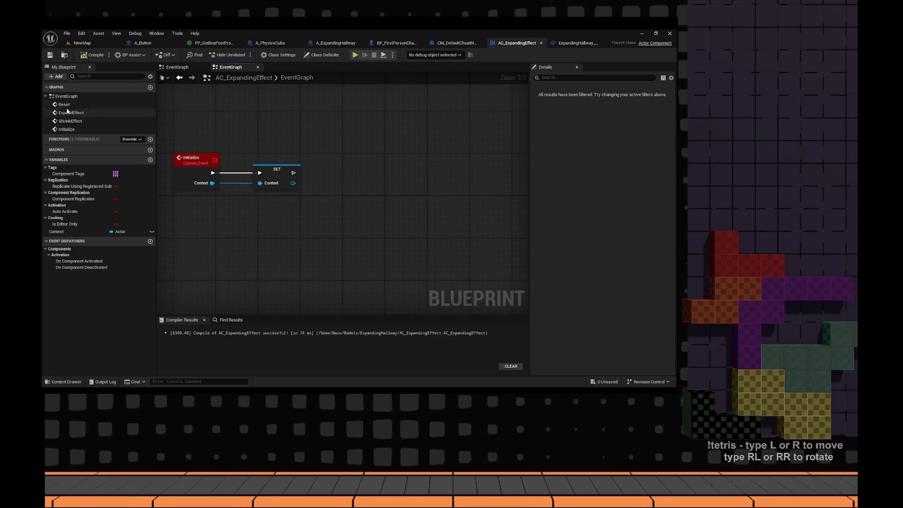
mouse_move(64, 104)
left_mouse_down()
mouse_move(351, 185)
mouse_move(340, 160)
left_mouse_up()
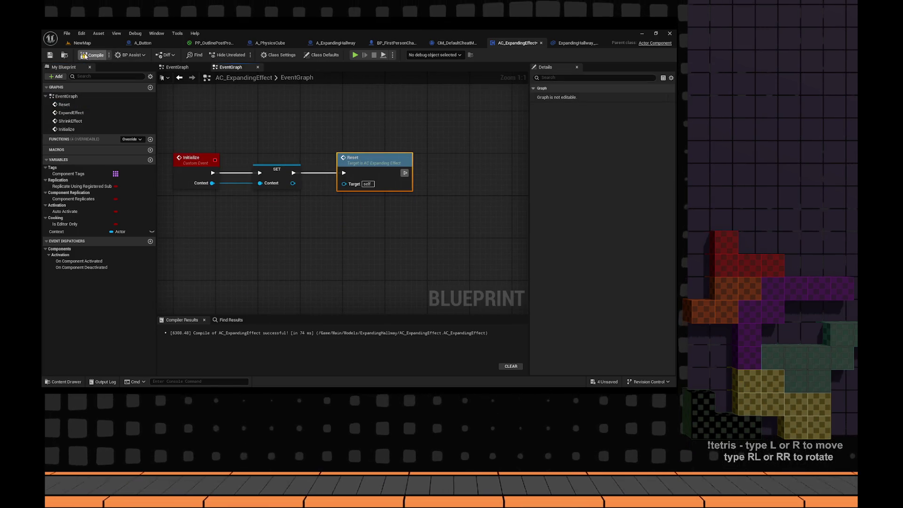
left_click(90, 44)
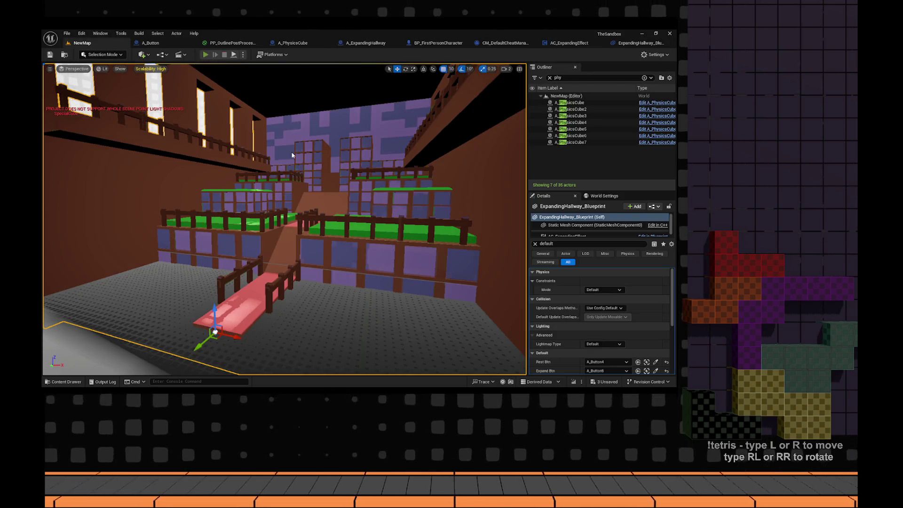
key("alt+p")
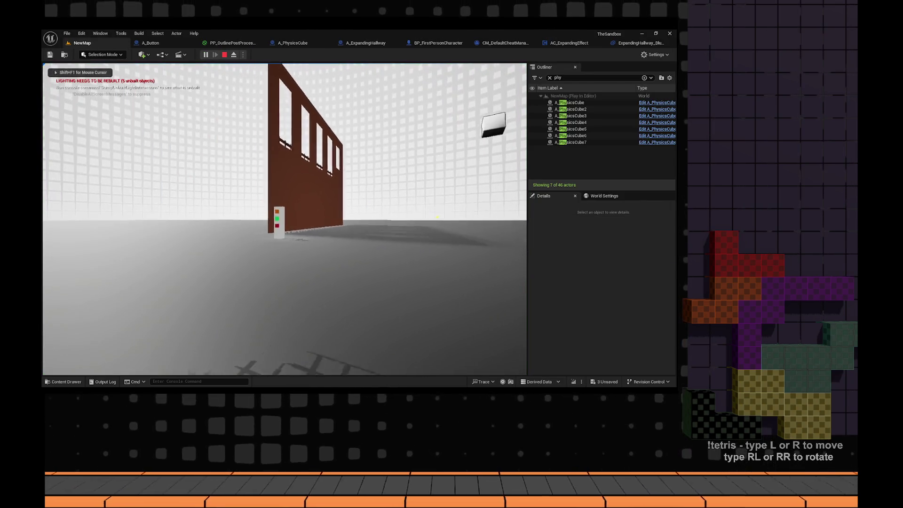
key("w")
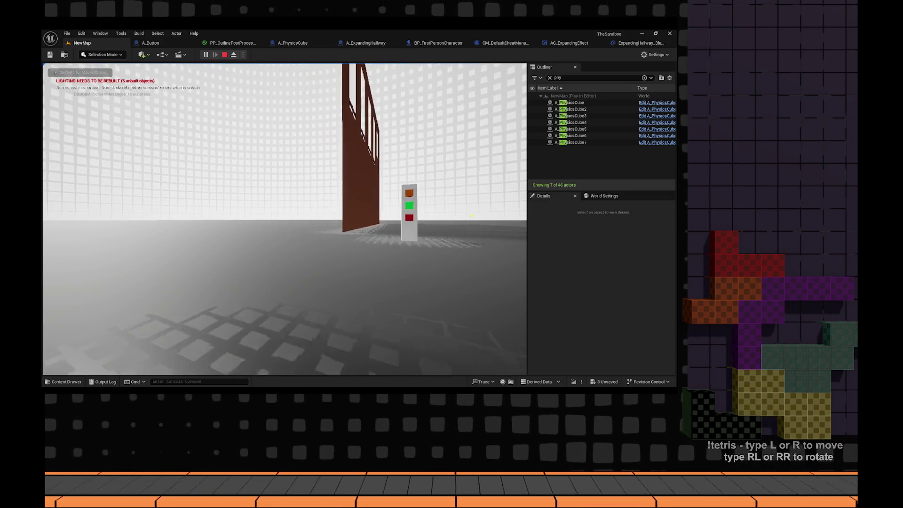
key("w")
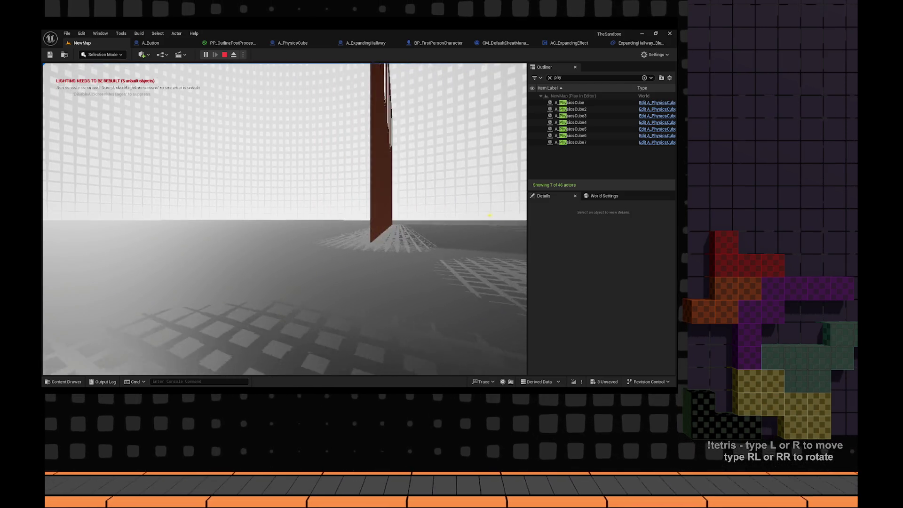
key("Escape")
scroll(322, 116, "down", 4)
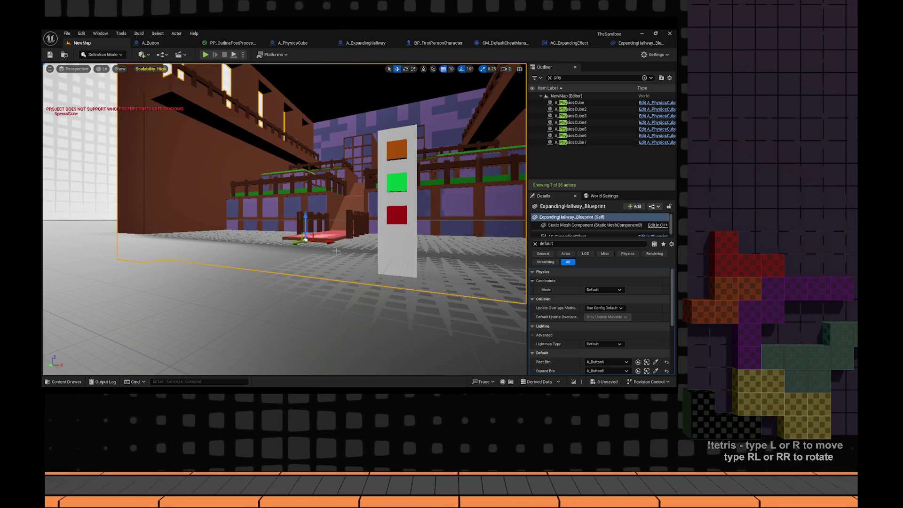
- Go through the ExpandingHallway tab to the AC_ExpandingEffect graph and pan to the effect nodes
left_click(625, 43)
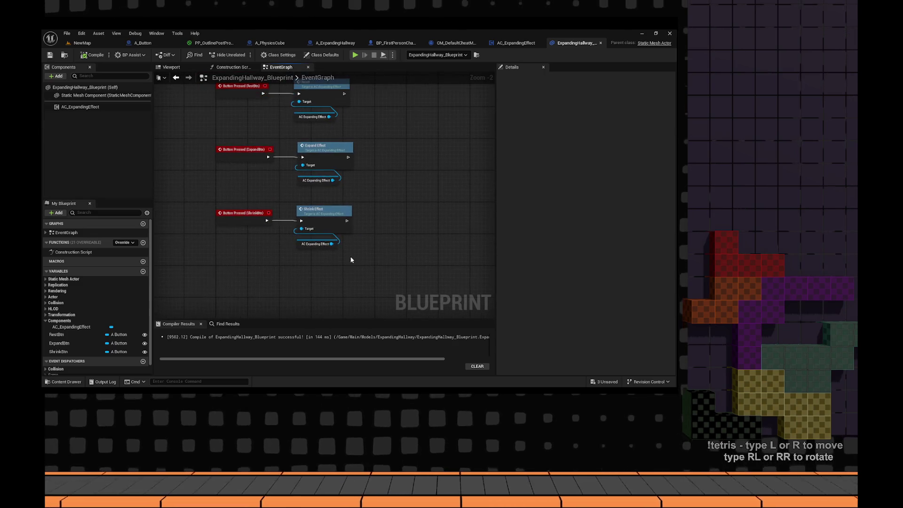
left_click(515, 43)
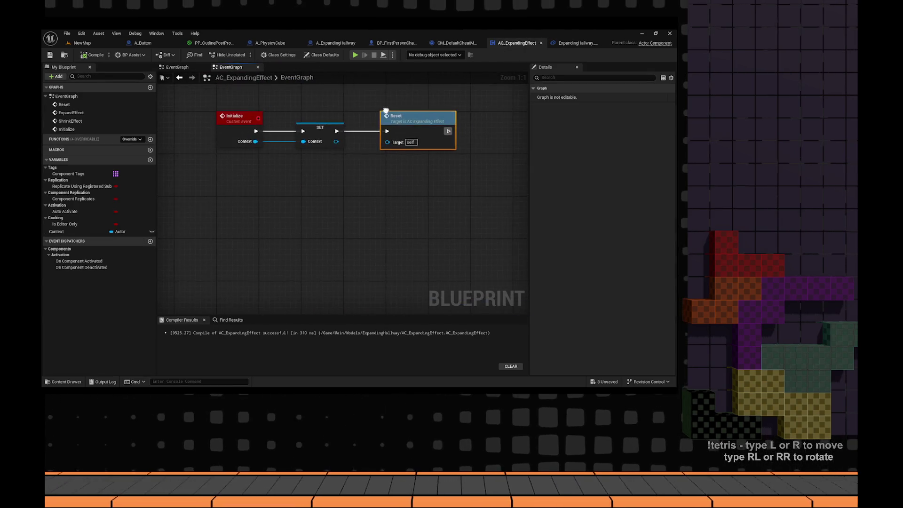
mouse_move(339, 233)
left_mouse_down()
mouse_move(301, 112)
mouse_move(342, 168)
mouse_move(248, 196)
mouse_move(400, 186)
mouse_move(365, 127)
mouse_move(326, 113)
mouse_move(323, 42)
mouse_move(298, 210)
mouse_move(296, 159)
mouse_move(167, 183)
mouse_move(303, 133)
left_mouse_up()
- Create a new Vector variable named Direction on the component
left_click(179, 77)
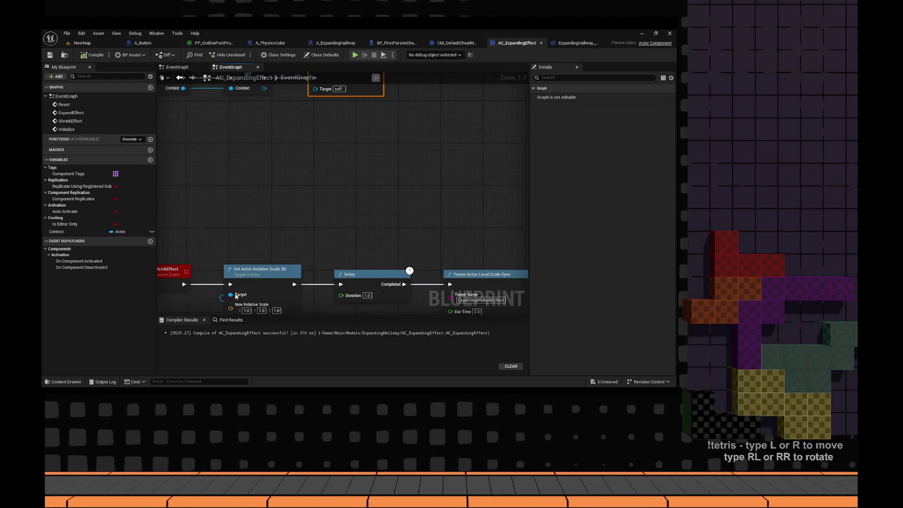
left_click(150, 160)
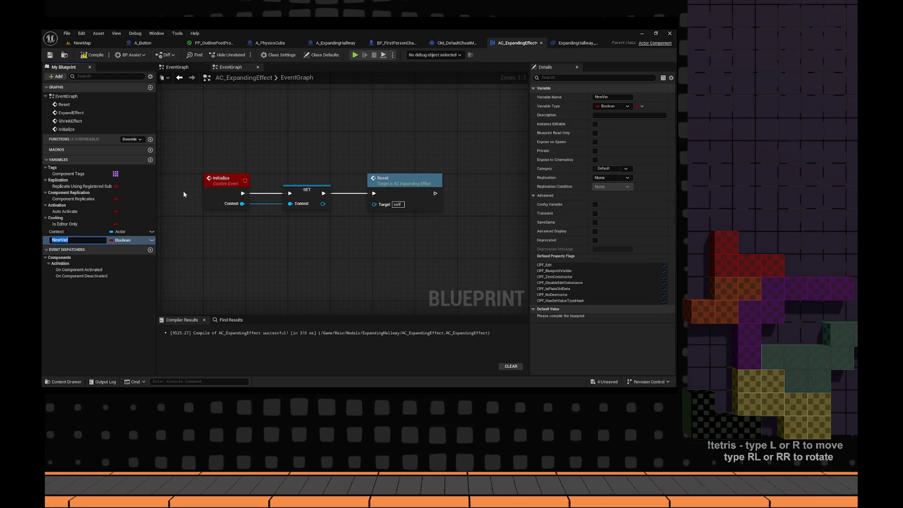
type("Direction")
key("Return")
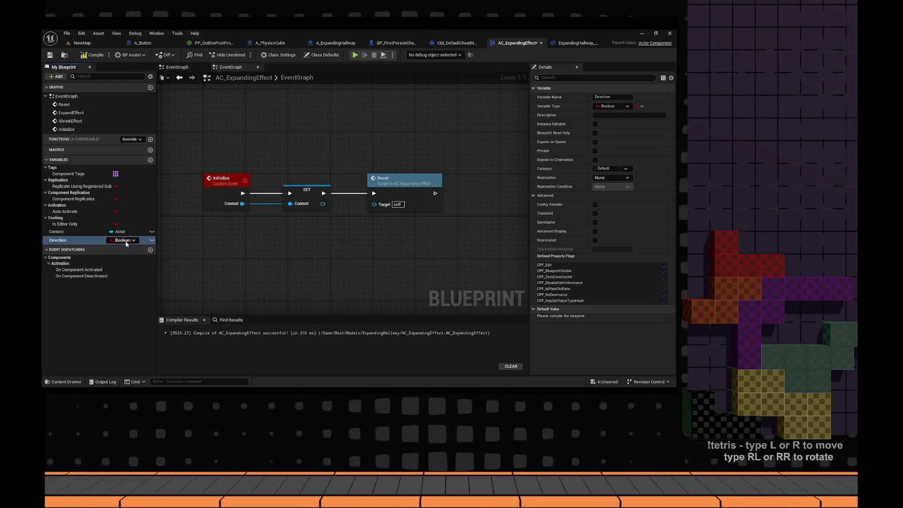
left_click(122, 240)
left_click(126, 312)
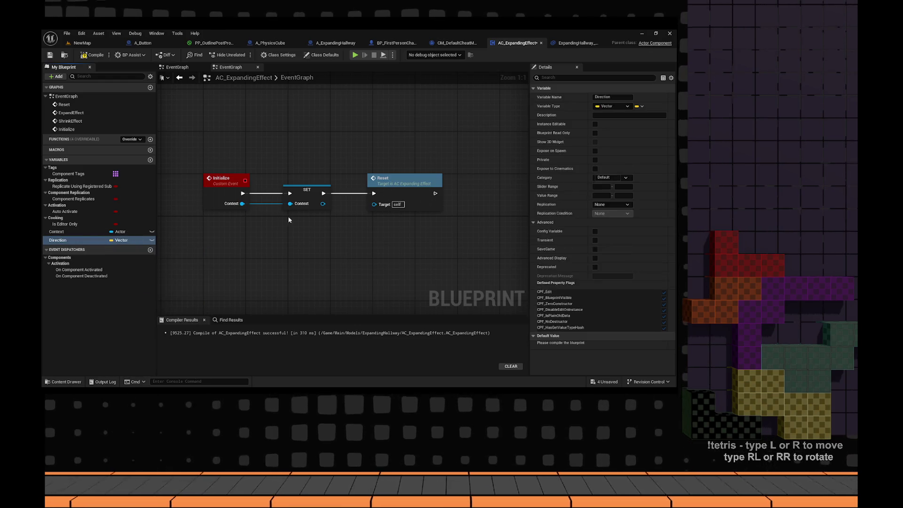
left_click(151, 240)
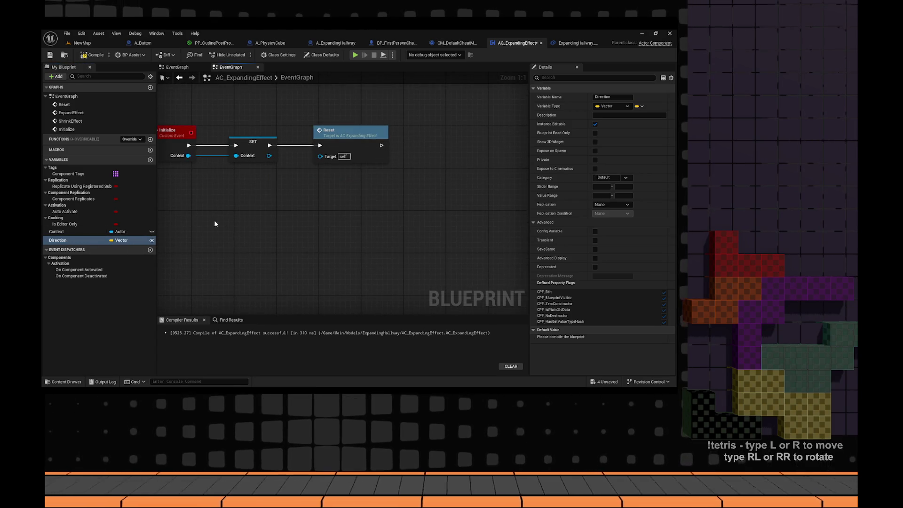
left_click(152, 240)
- Set Direction after Reset from a new Initialize Direction input, then compile
left_click_drag(56, 240, 447, 207)
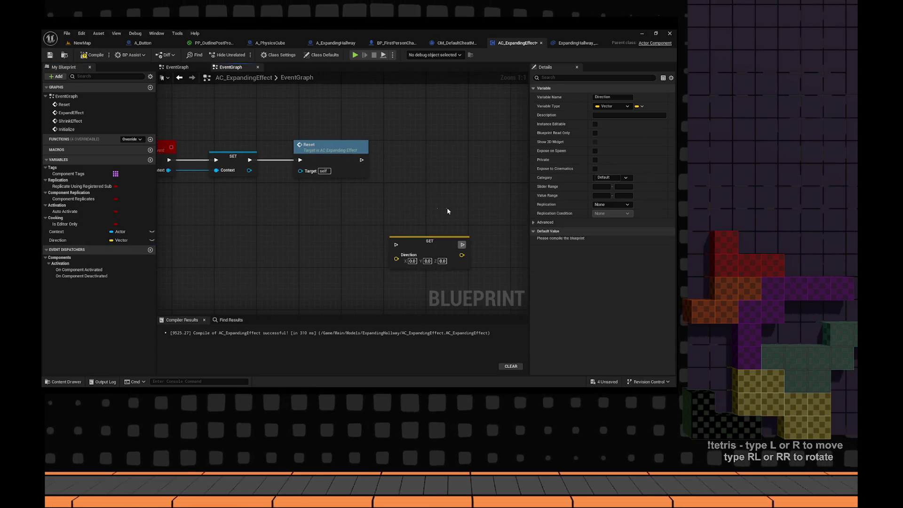
mouse_move(423, 240)
left_mouse_down()
mouse_move(436, 153)
mouse_move(169, 148)
left_mouse_up()
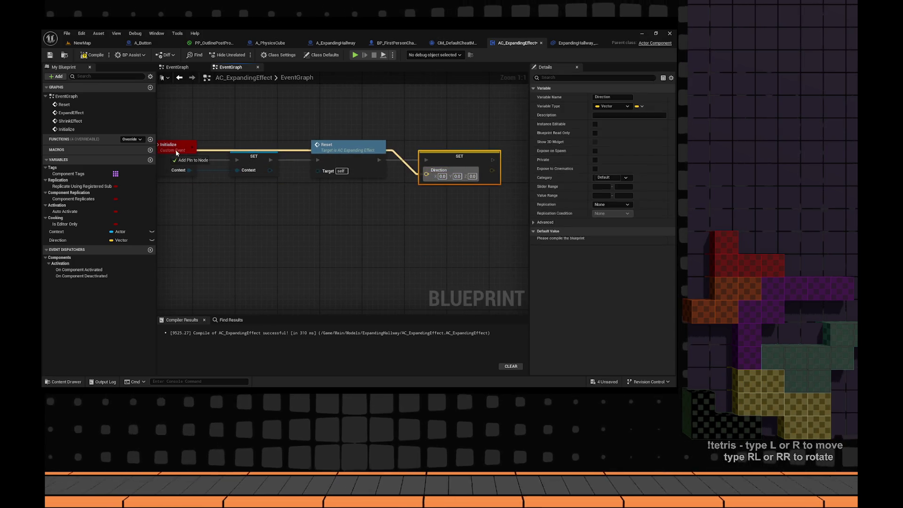
left_click(136, 240)
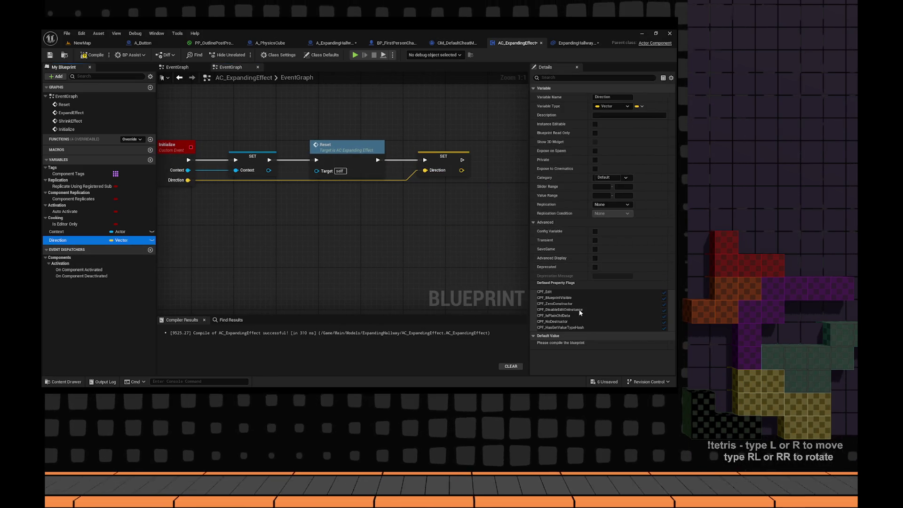
left_click(94, 55)
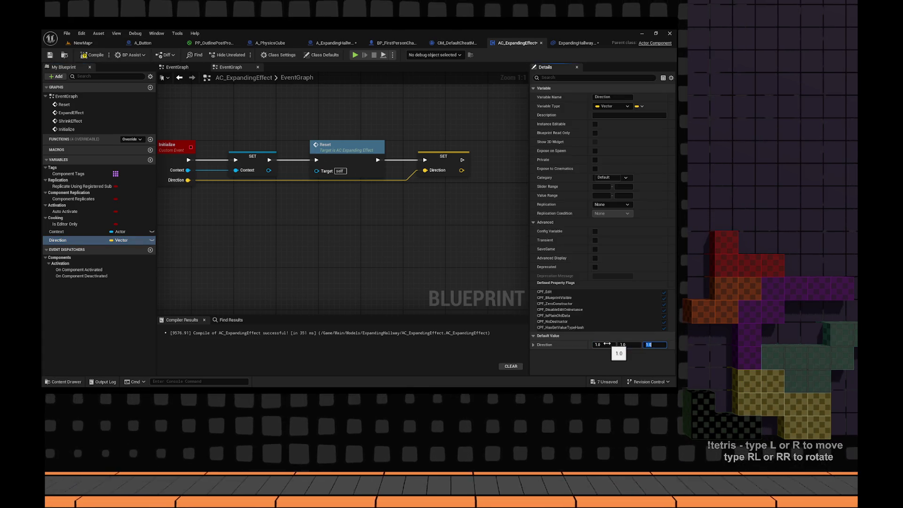
- Place a Direction getter near the shrink tween and attach a vector math node to it
scroll(371, 216, "down", 4)
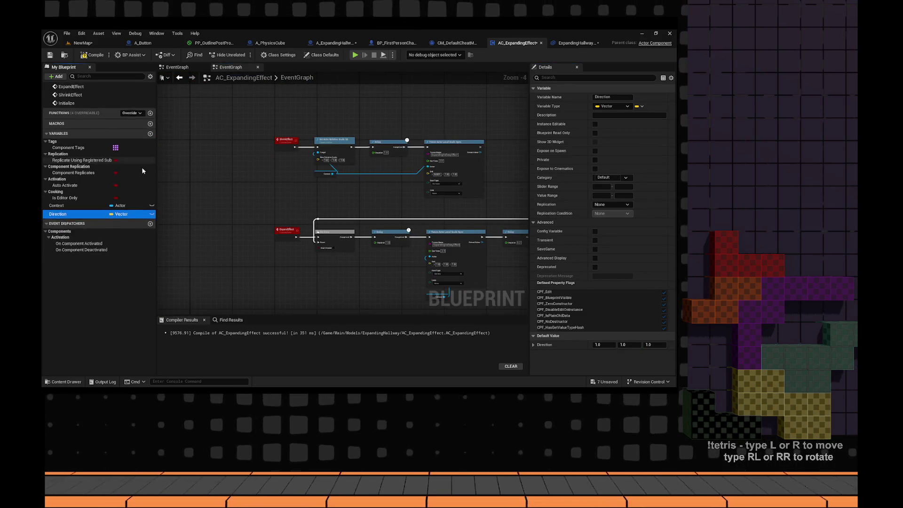
scroll(436, 123, "up", 4)
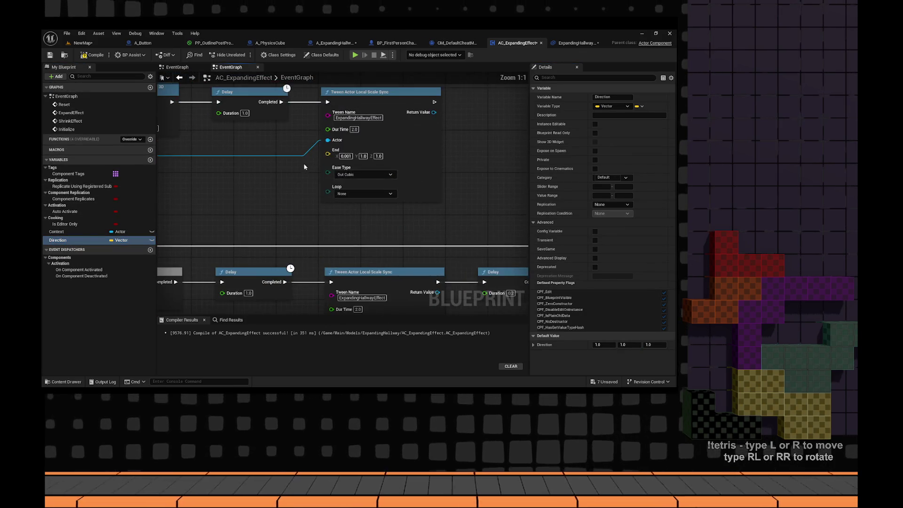
mouse_move(66, 240)
left_mouse_down()
mouse_move(276, 195)
mouse_move(211, 194)
mouse_move(286, 212)
left_mouse_up()
left_click(287, 227)
key("ctrl+z")
left_click(224, 193)
type("+")
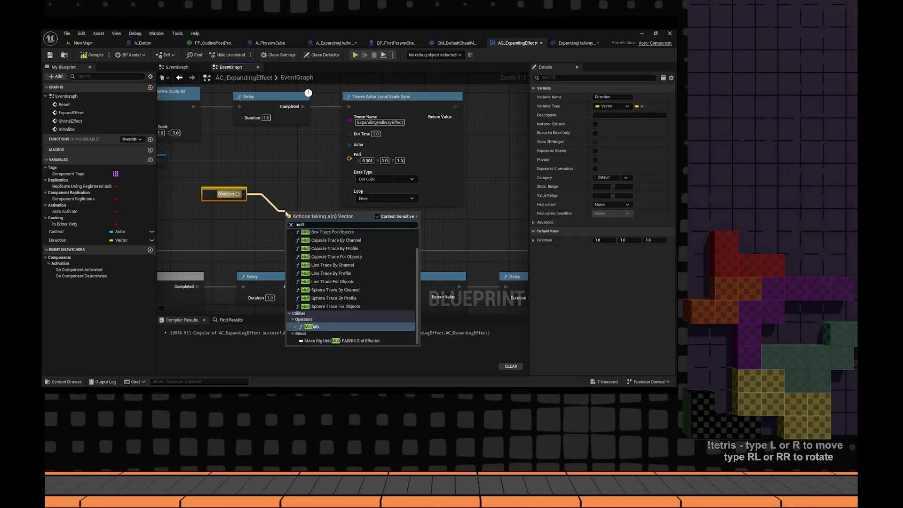
key("Return")
left_click_drag(224, 194, 305, 248)
mouse_move(288, 209)
left_mouse_down()
mouse_move(283, 202)
mouse_move(309, 189)
left_mouse_up()
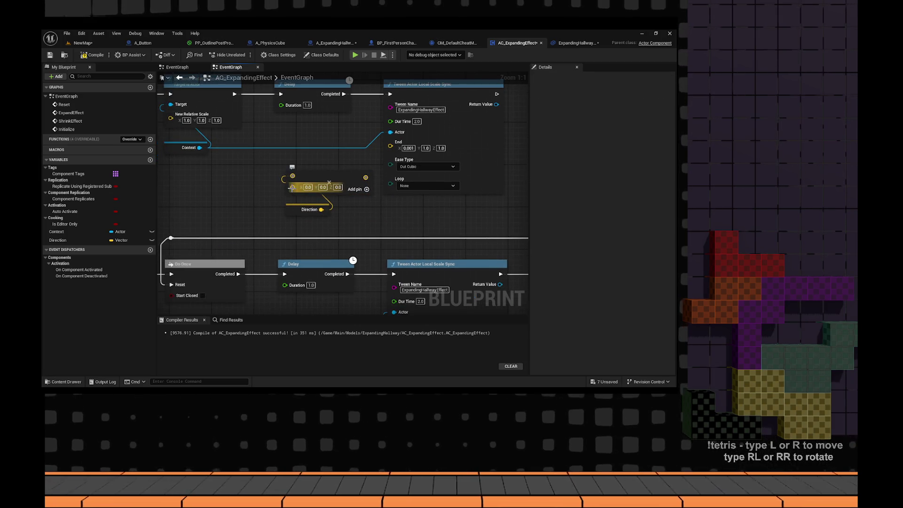
left_click_drag(236, 198, 242, 202)
- Make the multiplier a float of 0.001 and wire the result into the tween's End
left_click(314, 196)
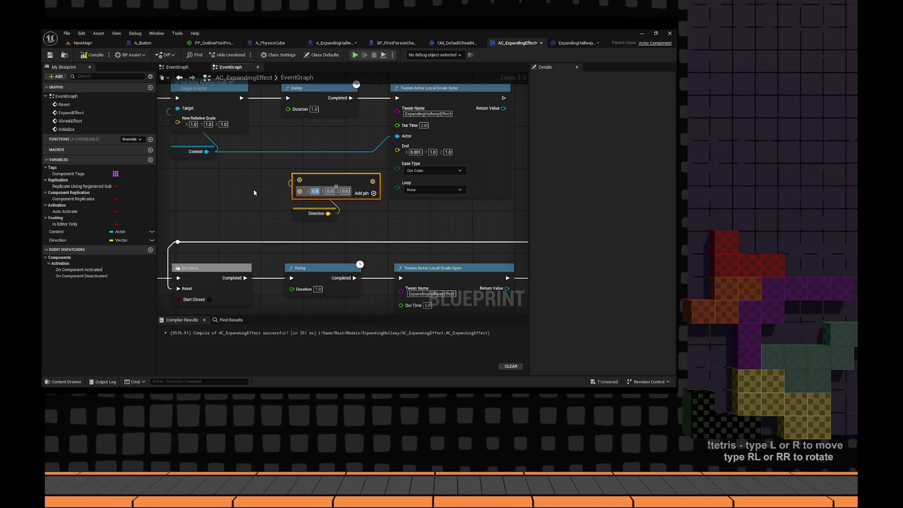
right_click(299, 192)
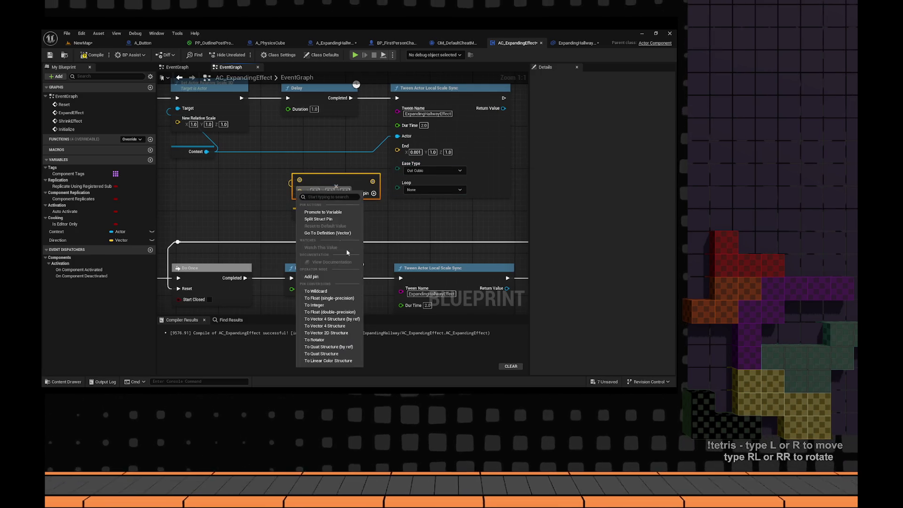
left_click(329, 298)
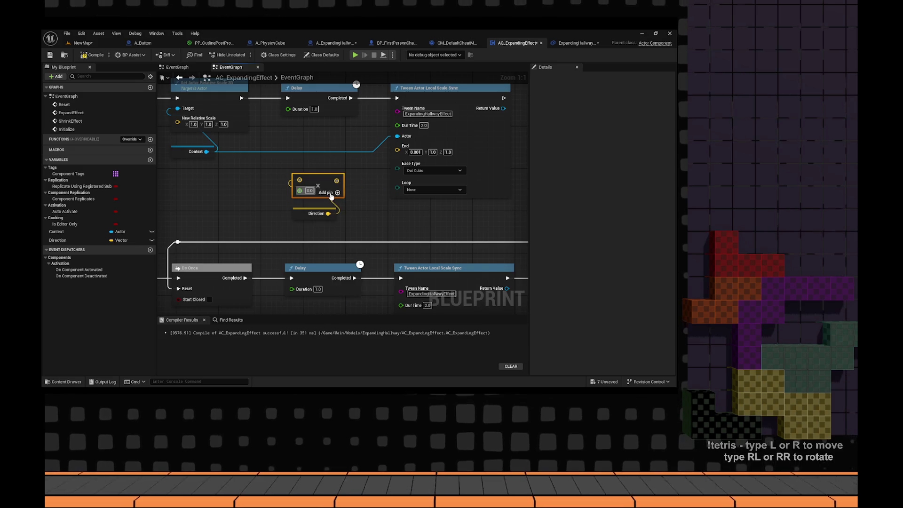
type("0.001")
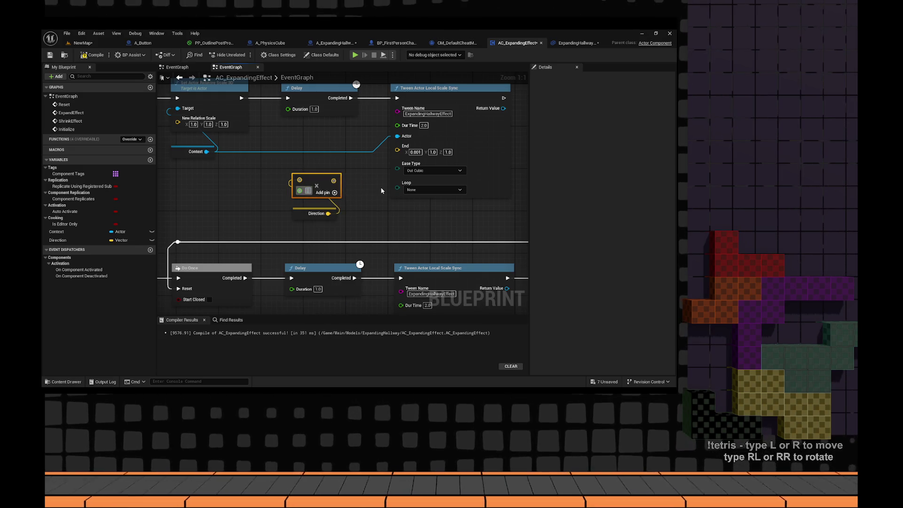
left_click_drag(340, 181, 398, 146)
left_click_drag(356, 223, 315, 175)
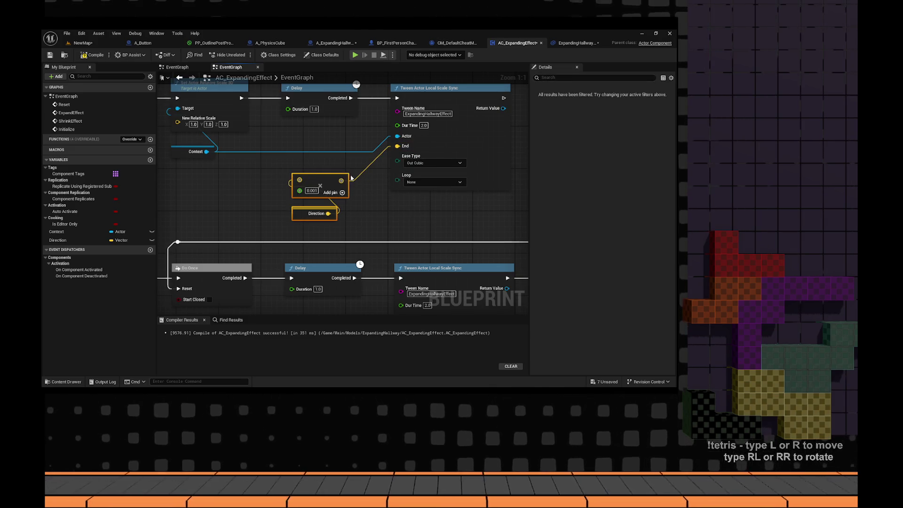
scroll(351, 178, "down", 1)
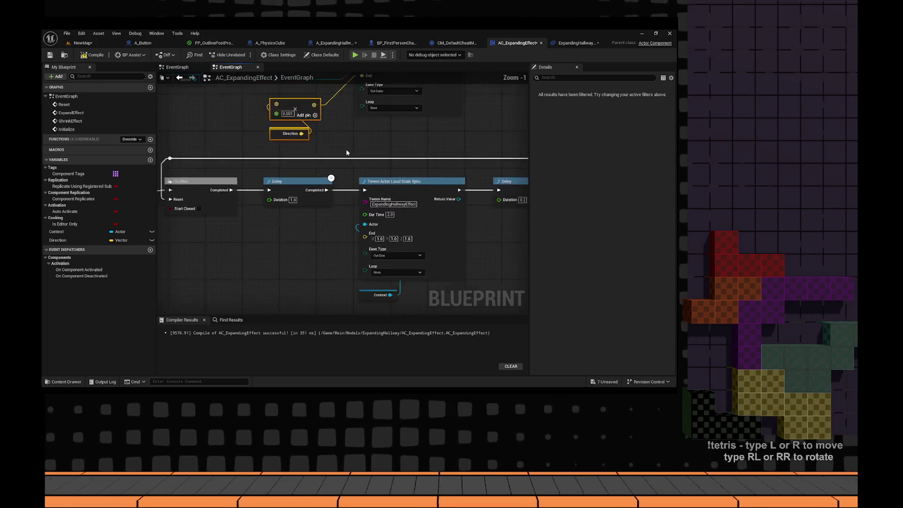
scroll(346, 152, "down", 2)
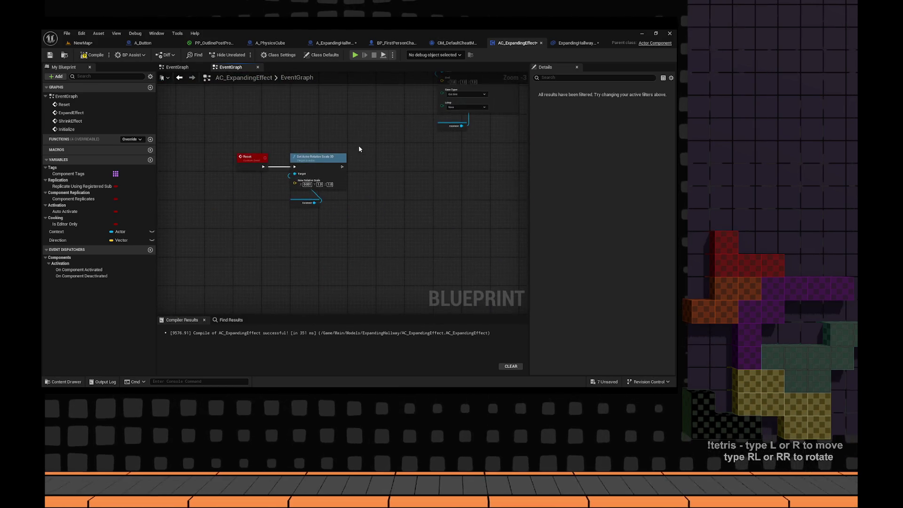
scroll(330, 198, "up", 3)
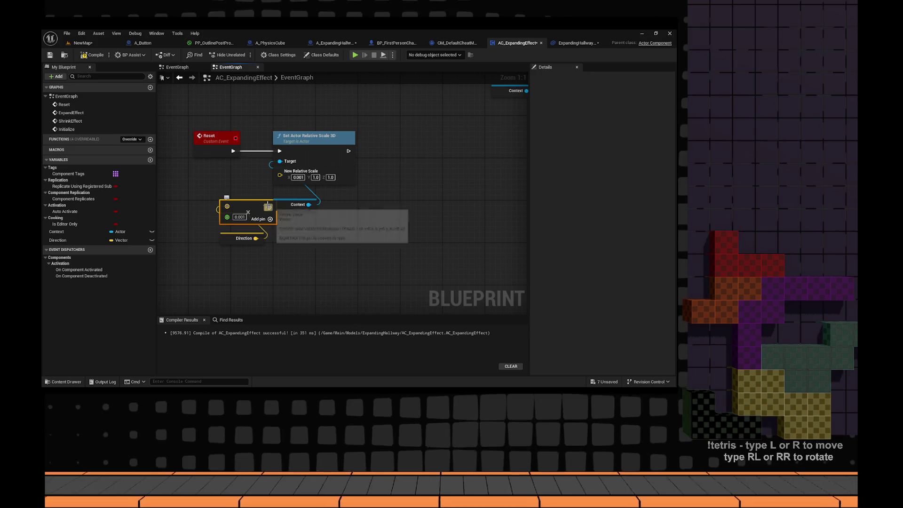
left_click(80, 240)
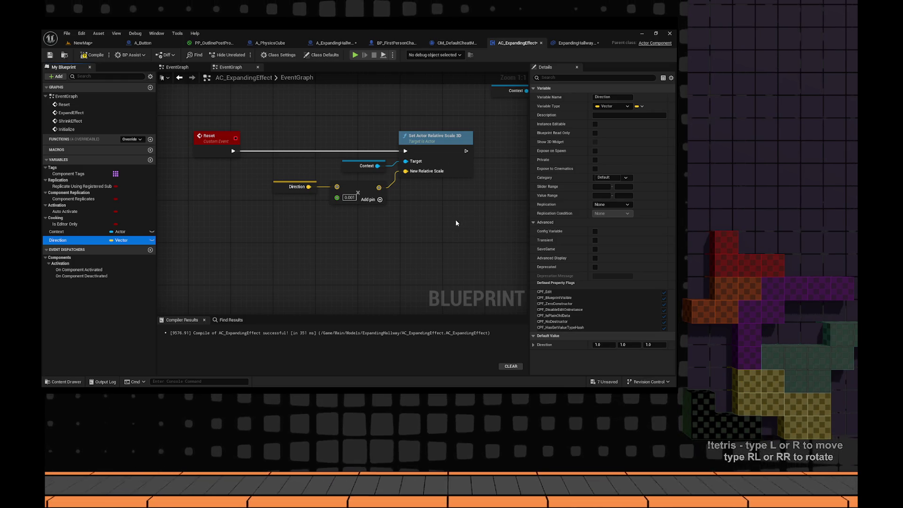
- Move the Reset event's Direction × 0.001 nodes down-left below its scale node
left_click_drag(455, 220, 269, 176)
left_click_drag(346, 185, 320, 220)
right_click(305, 188)
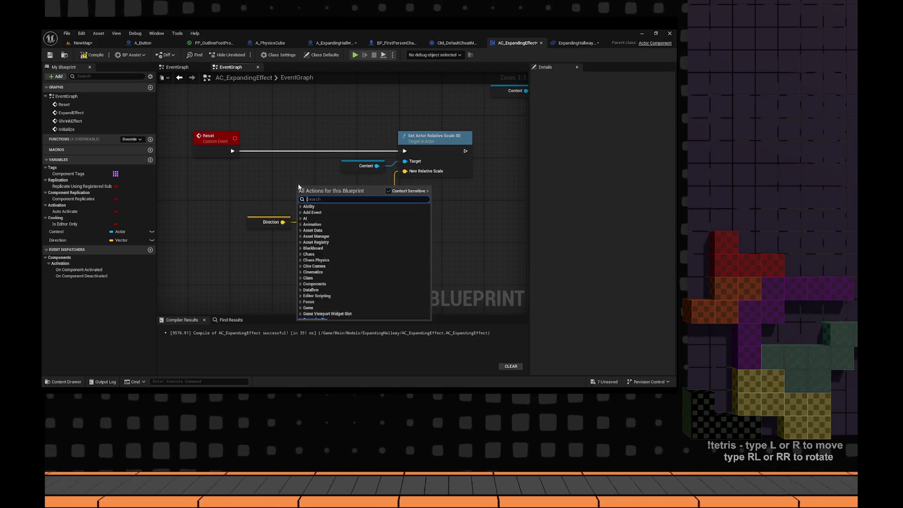
left_click(278, 185)
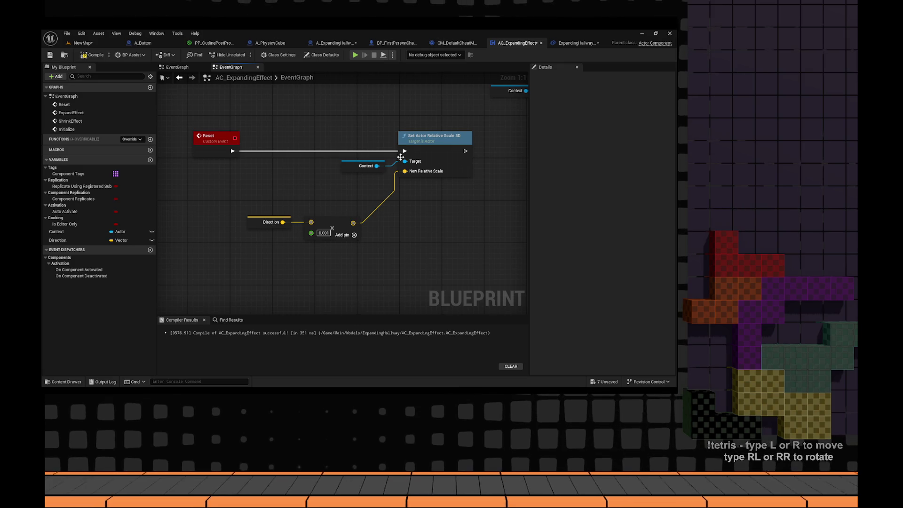
scroll(400, 157, "down", 3)
scroll(356, 222, "up", 3)
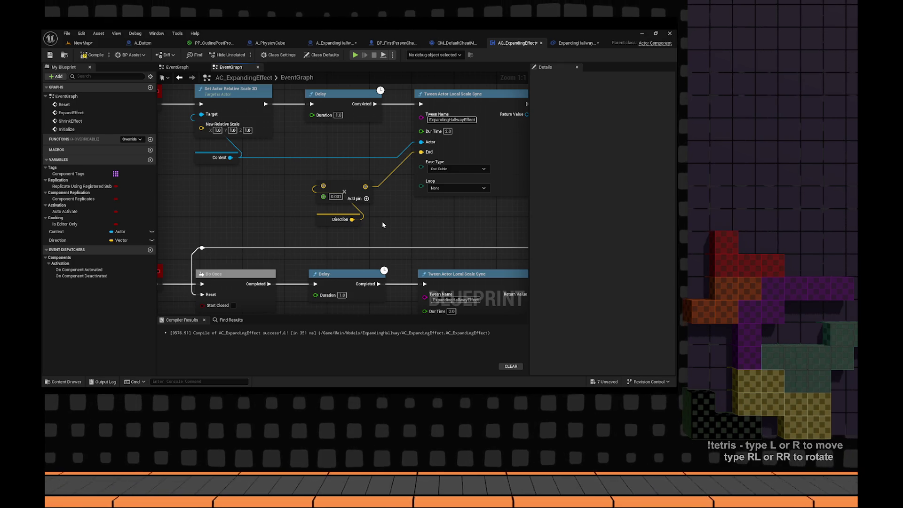
- Add a Vector One node wired into a new vector add node
scroll(336, 213, "down", 3)
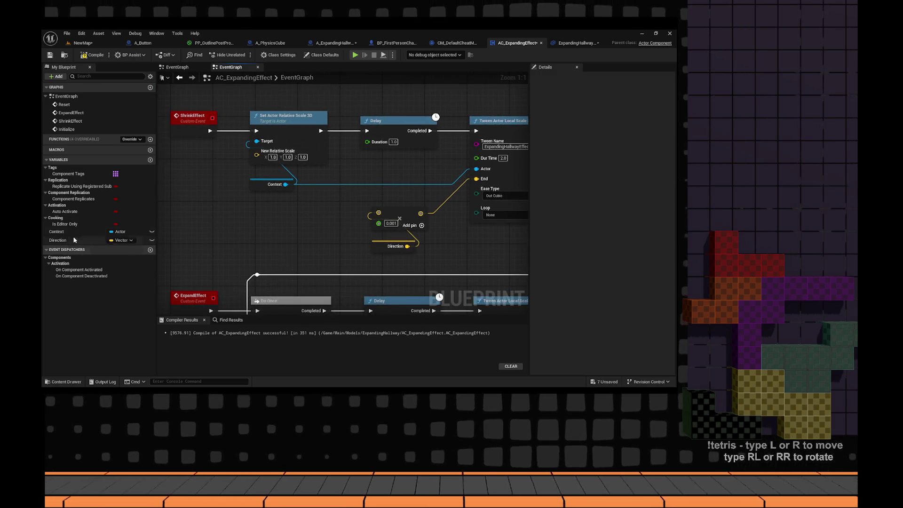
scroll(298, 226, "up", 3)
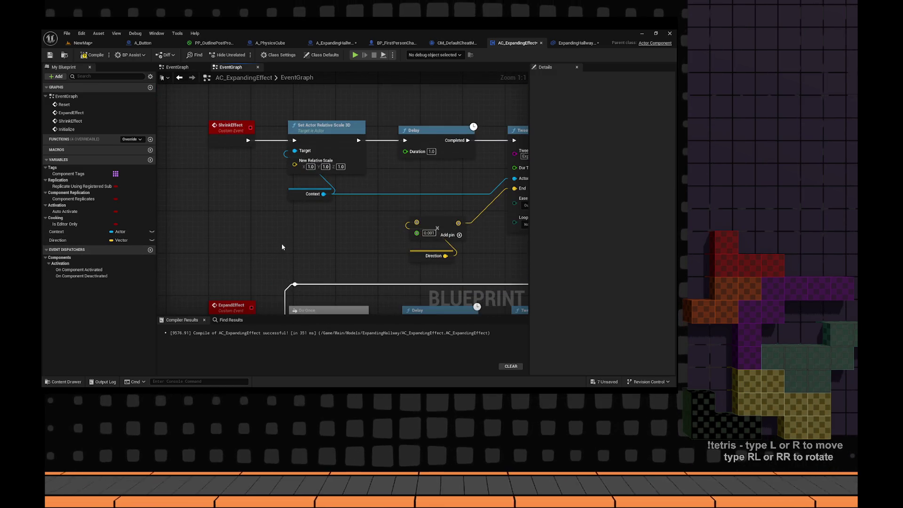
right_click(292, 238)
type("vec")
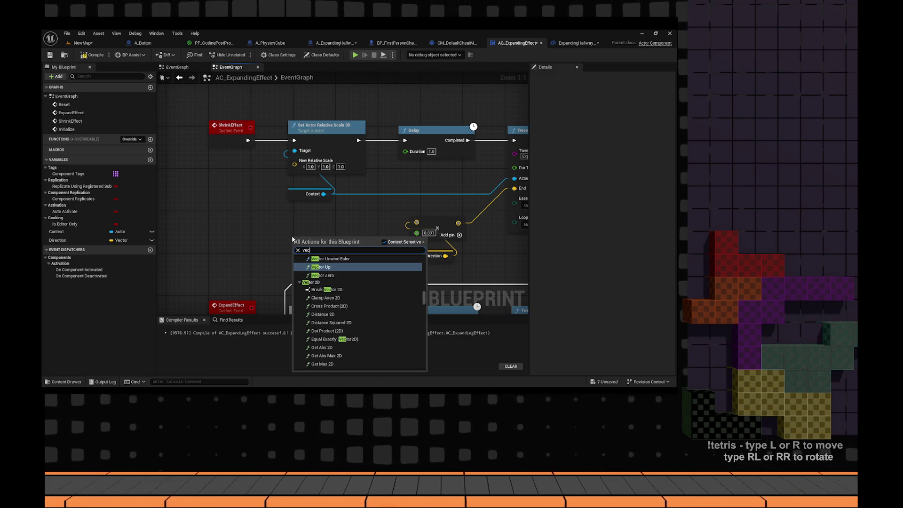
type("tor one")
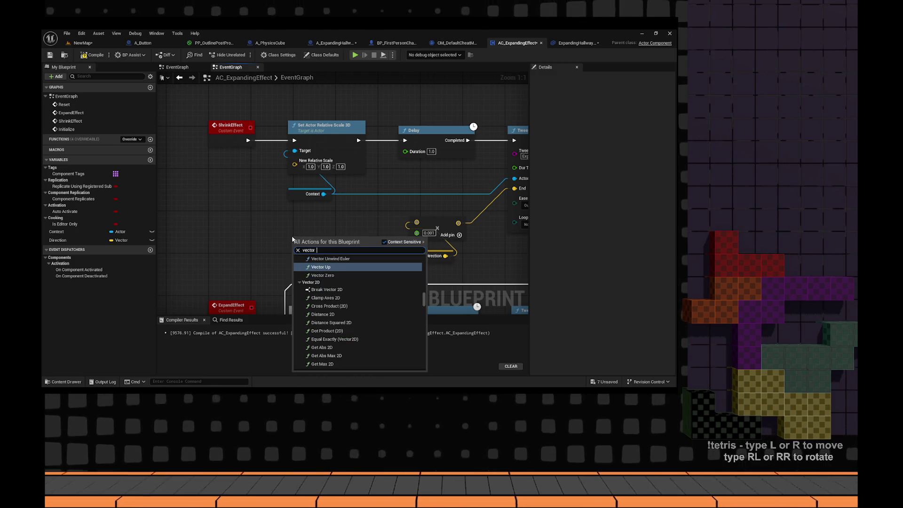
key("Return")
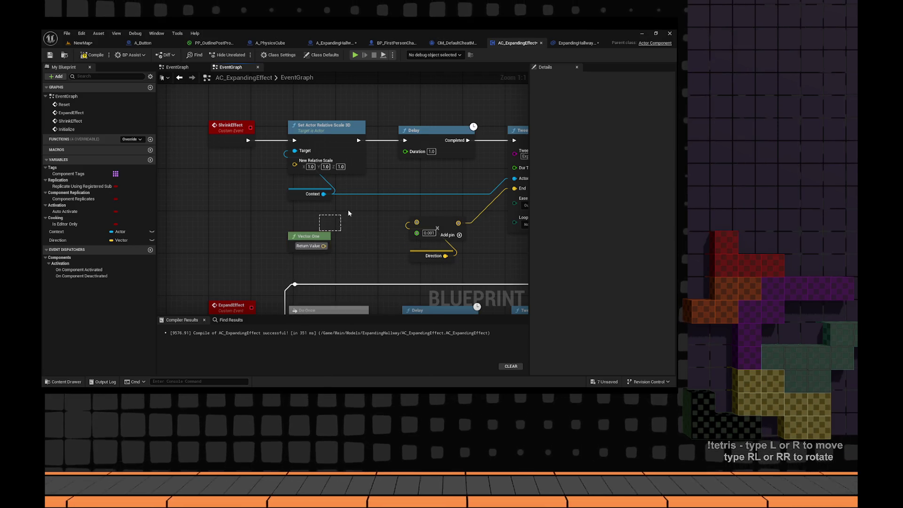
left_click_drag(310, 238, 326, 226)
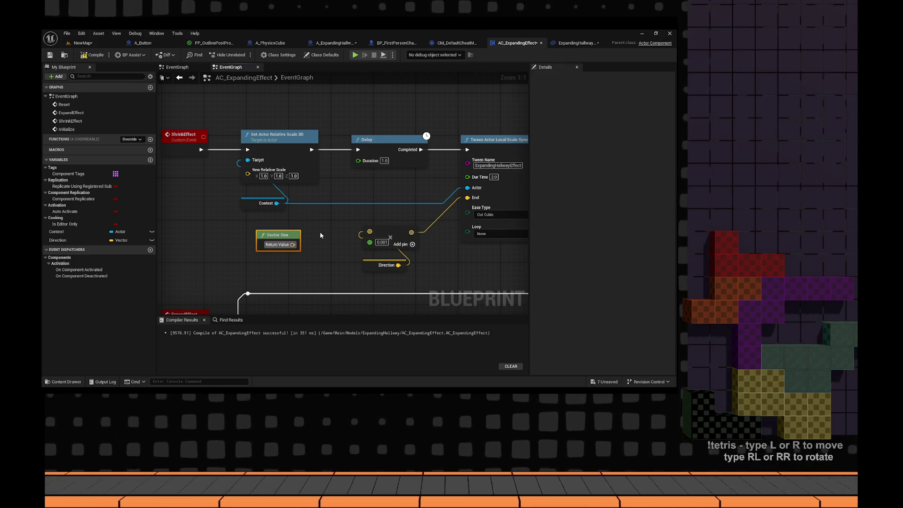
mouse_move(268, 235)
left_mouse_down()
mouse_move(324, 214)
mouse_move(349, 230)
left_mouse_up()
scroll(349, 260, "down", 1)
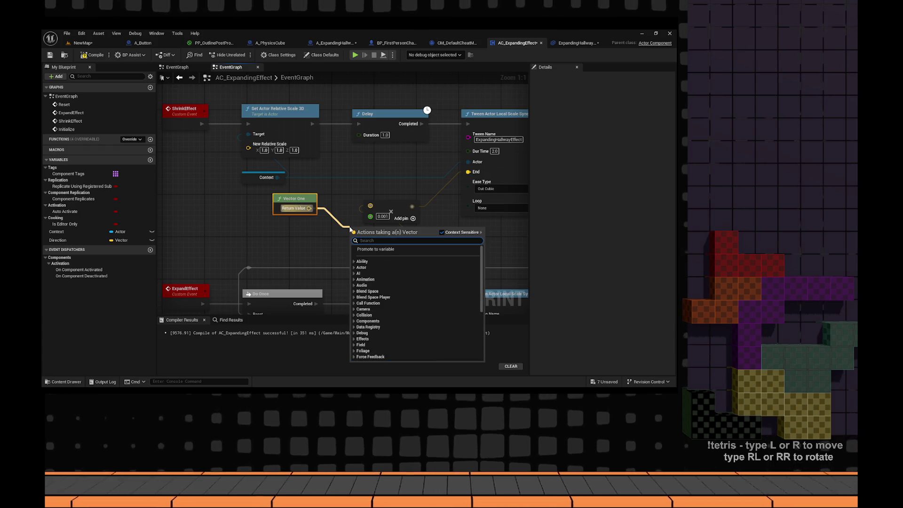
left_click(376, 264)
mouse_move(284, 200)
left_mouse_down()
mouse_move(349, 258)
mouse_move(276, 208)
mouse_move(349, 264)
left_mouse_up()
left_click(322, 211)
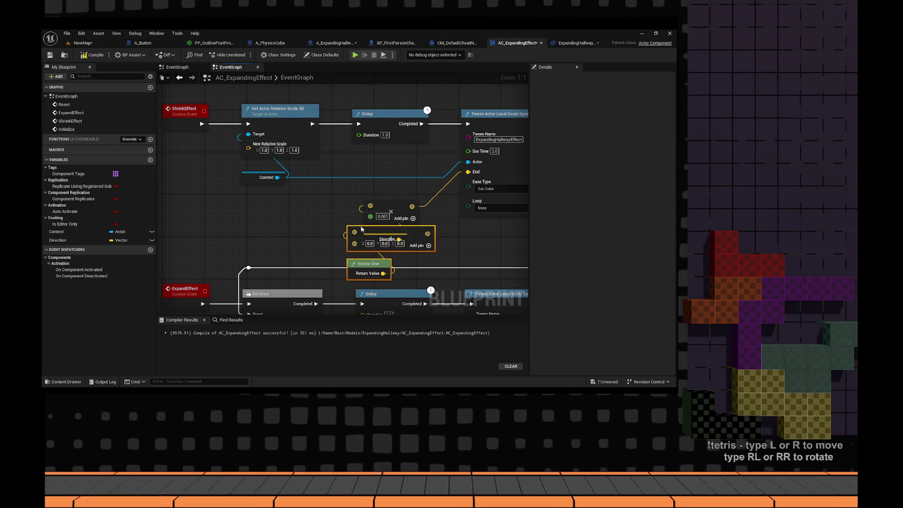
left_click_drag(354, 232, 264, 203)
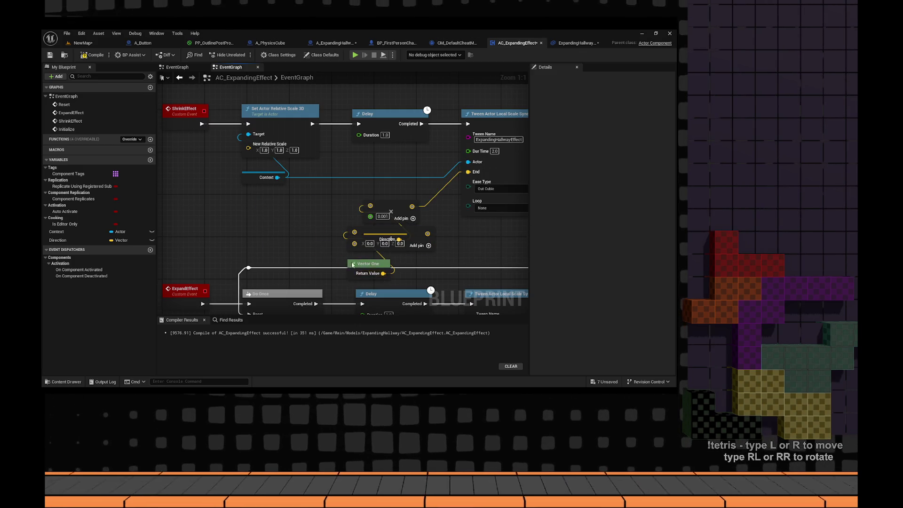
left_click_drag(369, 263, 220, 214)
left_click_drag(364, 232, 279, 200)
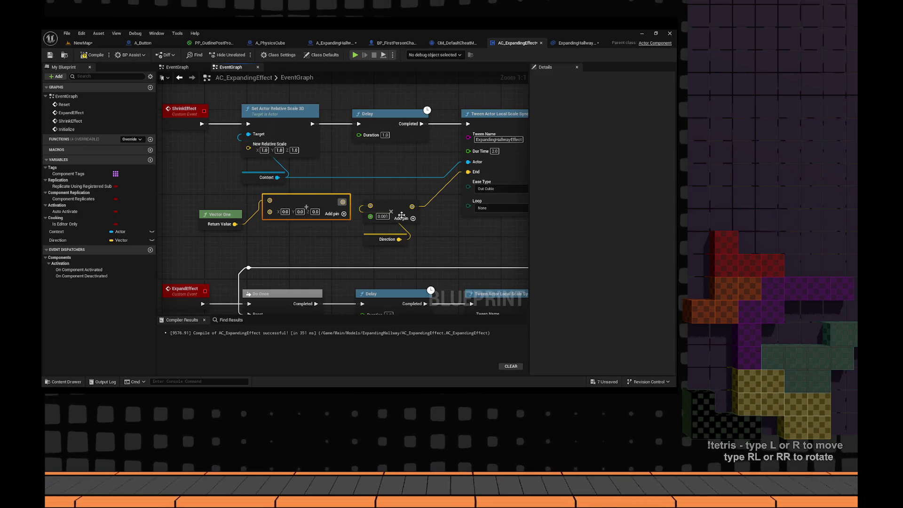
- Move the Direction multiply nodes far left and set the add node to 1.0, 1.0, 1.0
left_click(386, 207)
left_click(386, 239)
left_click(411, 207, "alt")
left_click(396, 207, "shift")
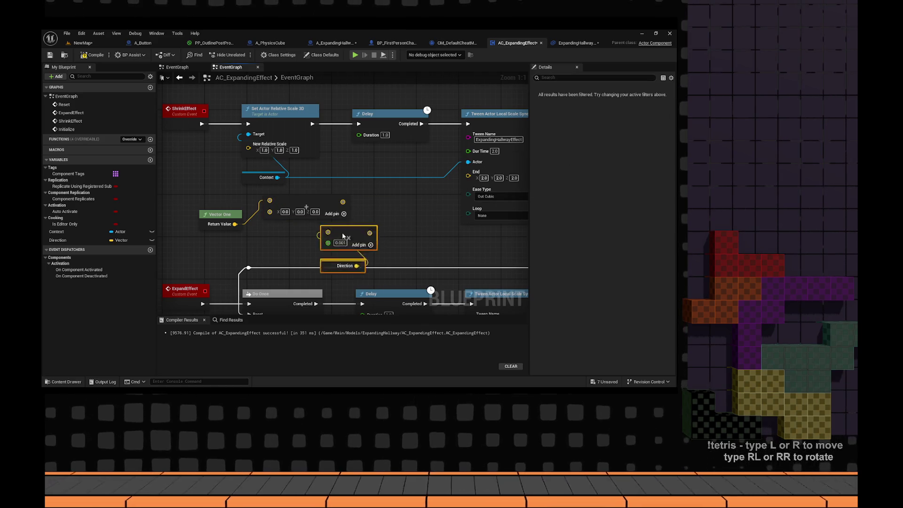
mouse_move(396, 206)
left_mouse_down()
mouse_move(342, 232)
mouse_move(179, 206)
mouse_move(221, 204)
left_mouse_up()
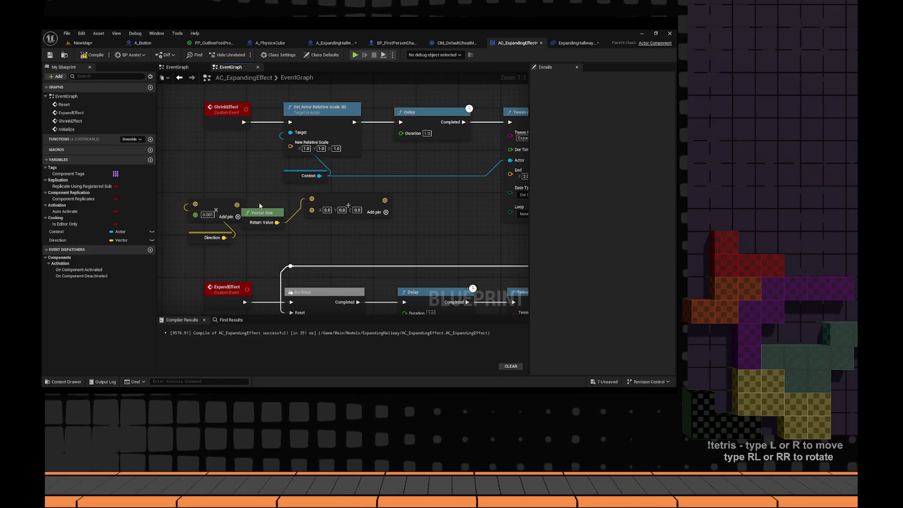
left_click_drag(270, 218, 279, 197)
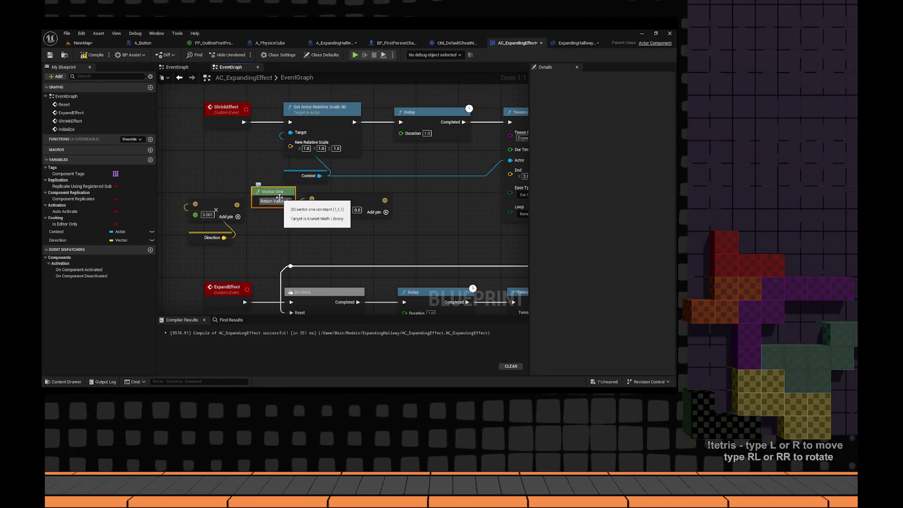
left_click(327, 209)
type("1")
key("Tab")
type("1")
key("Tab")
type("1")
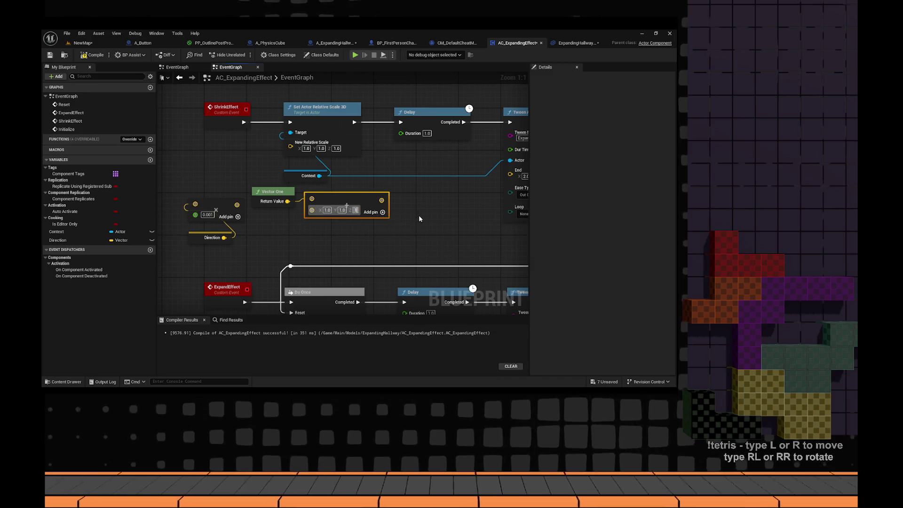
left_click(305, 238)
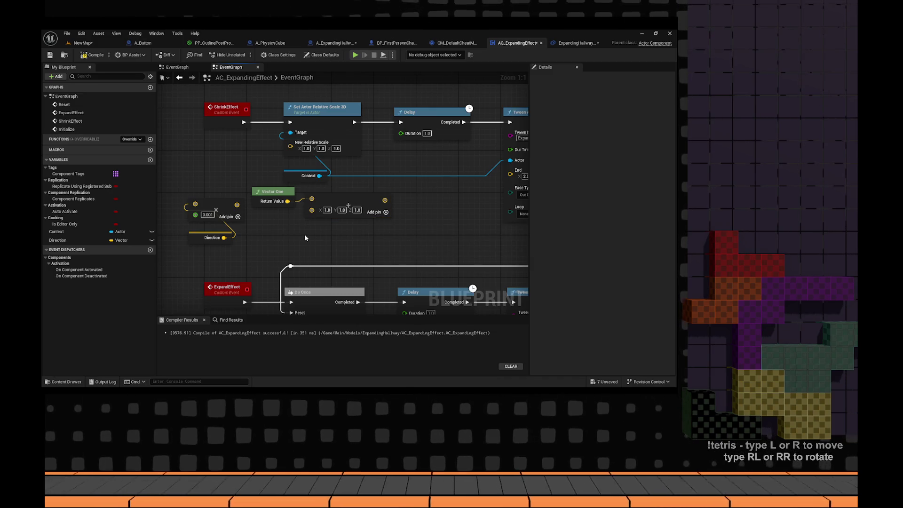
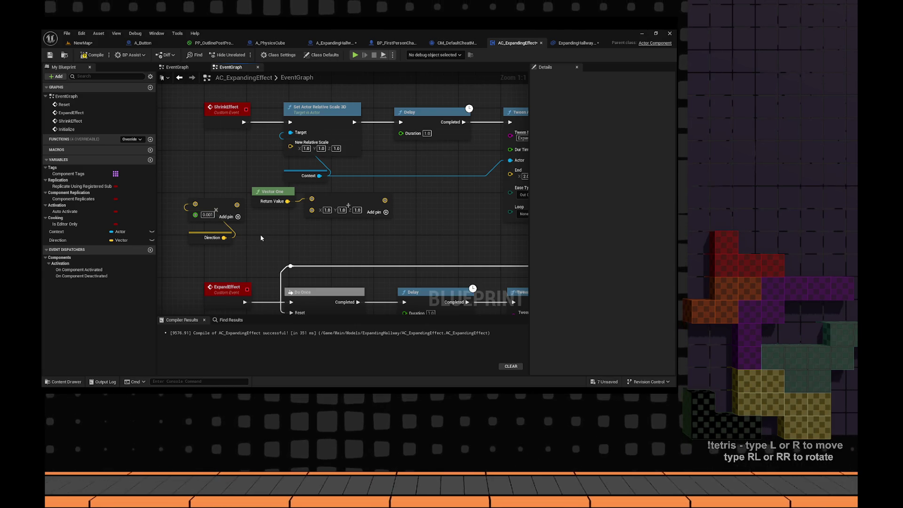
- Build a Vector One minus Direction subtract node, undoing an unwanted node deletion
left_click_drag(365, 231, 433, 186)
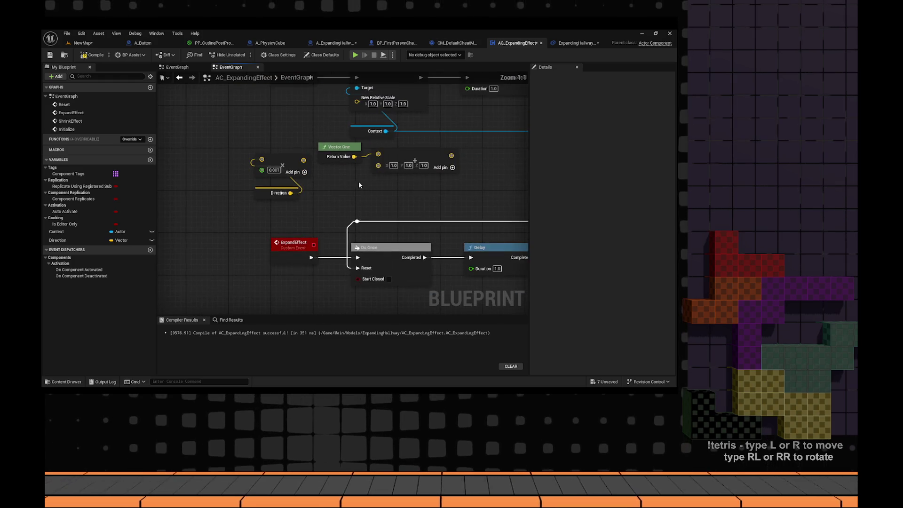
mouse_move(285, 159)
left_mouse_down()
mouse_move(307, 178)
mouse_move(244, 188)
left_mouse_up()
mouse_move(339, 147)
left_mouse_down()
mouse_move(217, 126)
mouse_move(296, 158)
mouse_move(378, 154)
left_mouse_up()
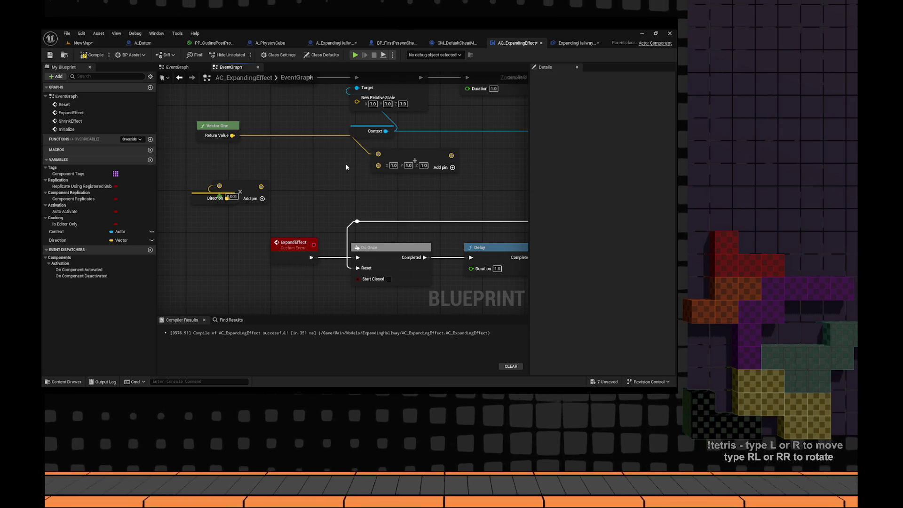
left_click_drag(232, 135, 306, 154)
type("add")
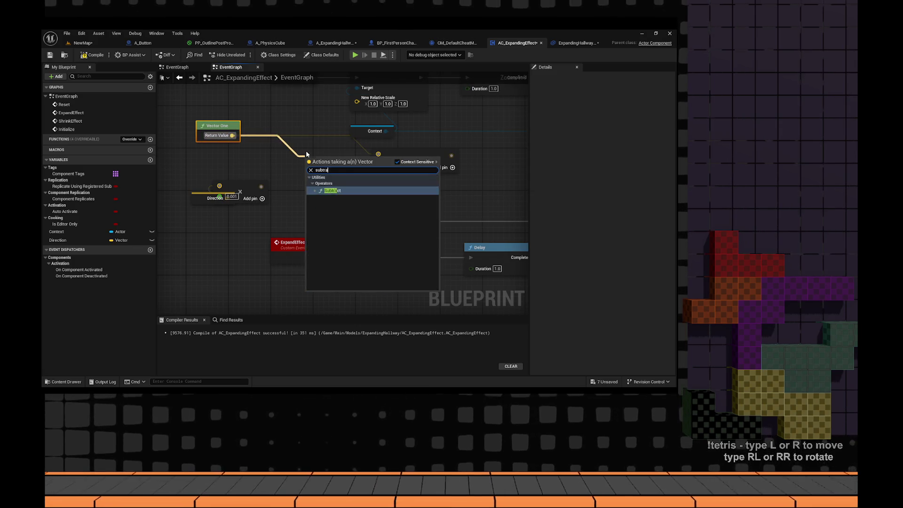
key("Return")
mouse_move(217, 126)
left_mouse_down()
mouse_move(360, 213)
mouse_move(180, 142)
mouse_move(260, 164)
left_mouse_up()
key("Delete")
scroll(369, 174, "down", 2)
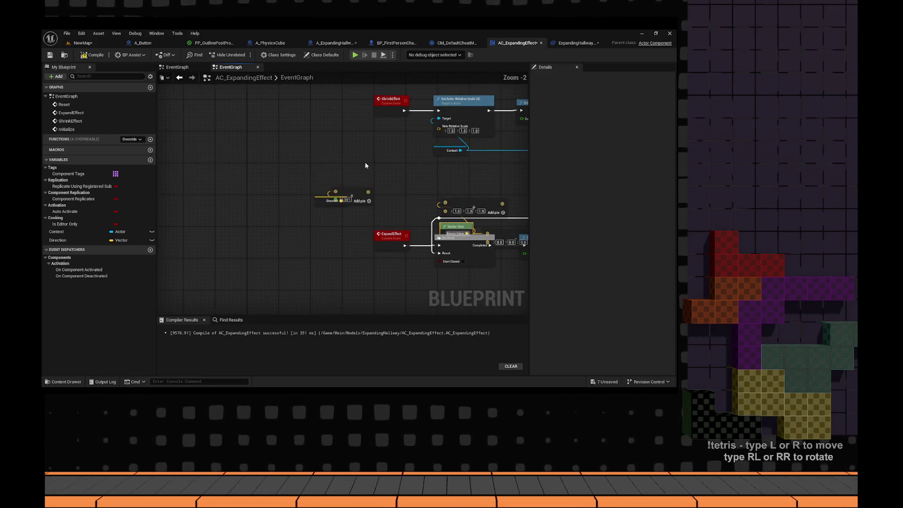
key("ctrl+z")
scroll(346, 122, "up", 2)
key("ctrl+z")
key("ctrl+z")
key("ctrl+z")
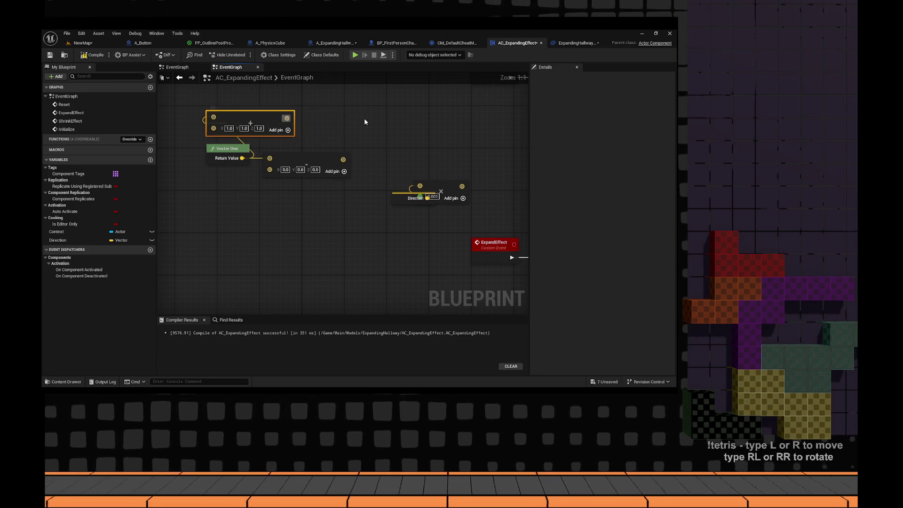
key("ctrl+z")
key("ctrl+z")
key("ctrl+z")
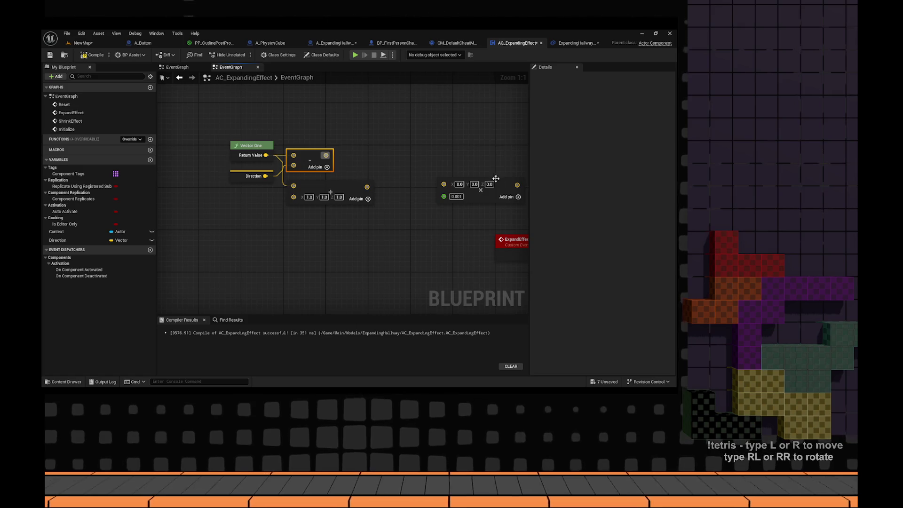
key("ctrl+z")
key("ctrl+z")
- Delete the extra add node and wire Direction into the 0.001 multiply node
left_click_drag(325, 155, 332, 110)
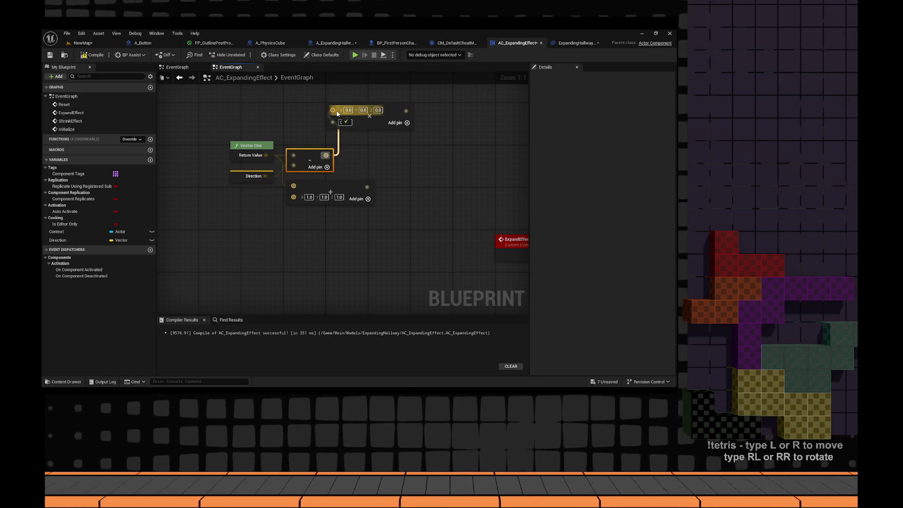
left_click(363, 193)
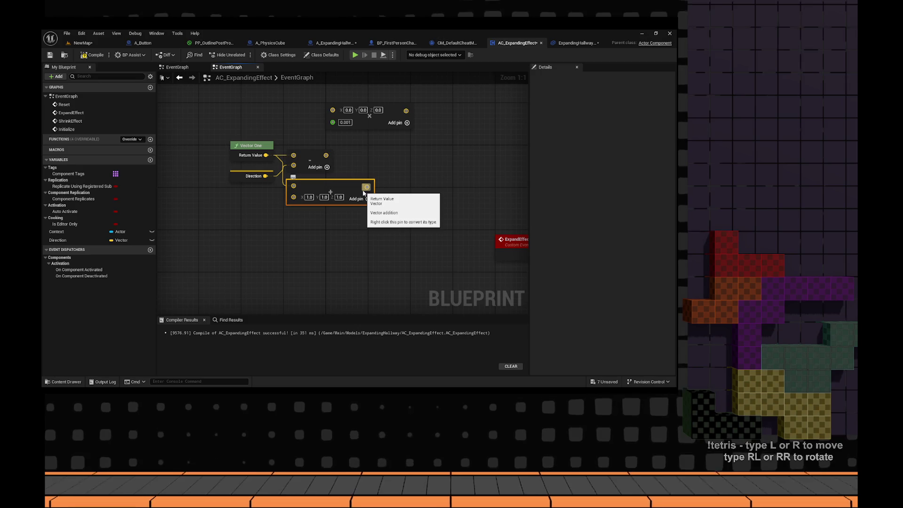
key("Delete")
left_click_drag(362, 193, 360, 201)
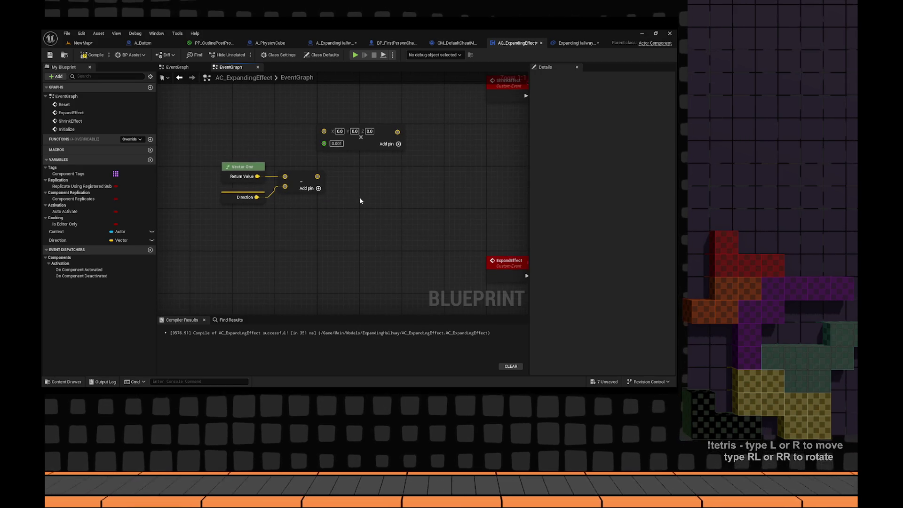
left_click_drag(371, 141, 345, 241)
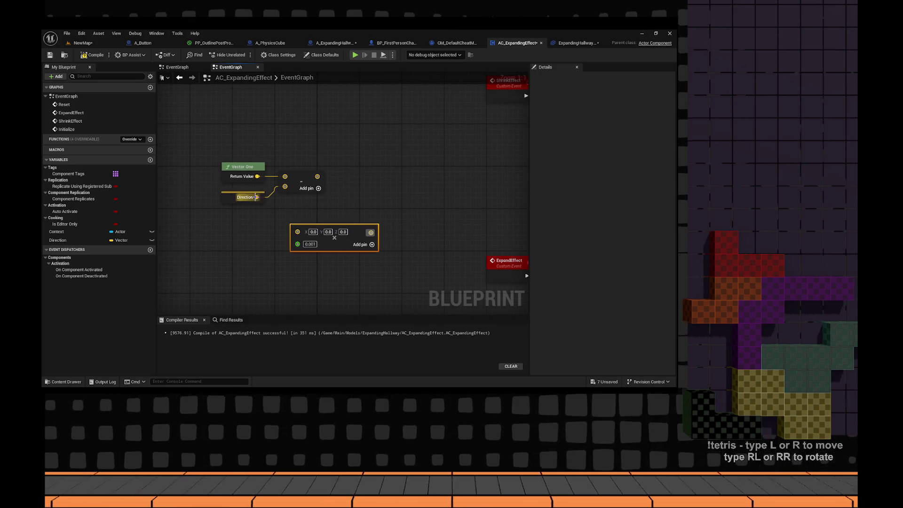
left_click_drag(256, 197, 298, 232)
left_click(305, 237)
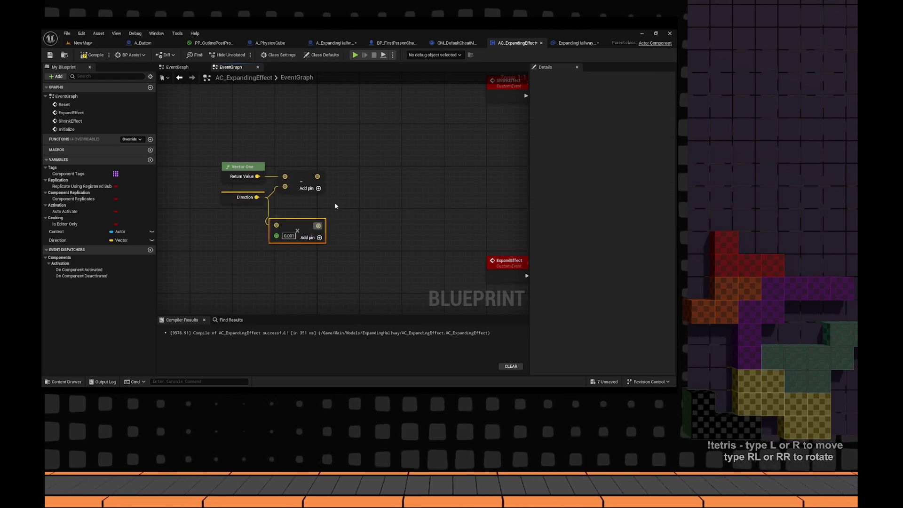
- Add a vector add node fed by the subtract result and the 0.001 multiply
mouse_move(317, 176)
left_mouse_down()
mouse_move(352, 184)
mouse_move(364, 203)
left_mouse_up()
left_click(318, 176)
type("add")
key("Return")
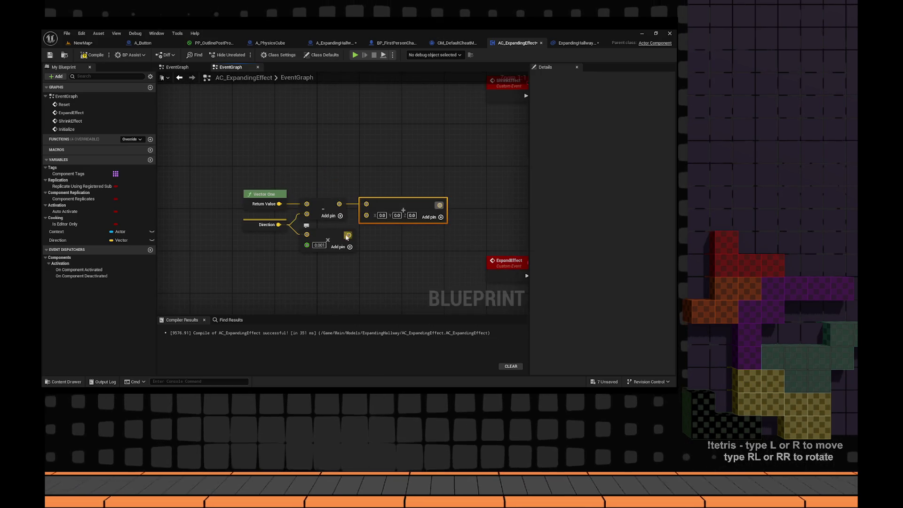
left_click(329, 237)
left_click_drag(348, 234, 366, 214)
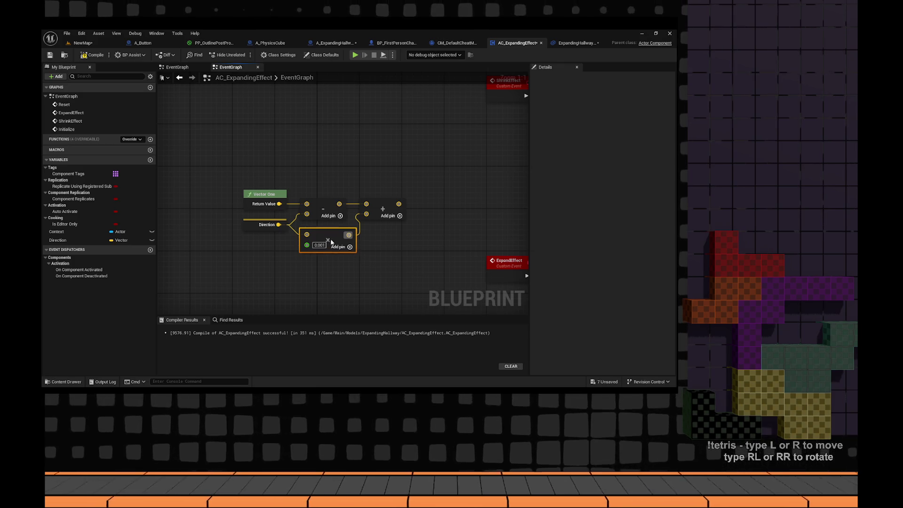
left_click_drag(324, 241, 377, 252)
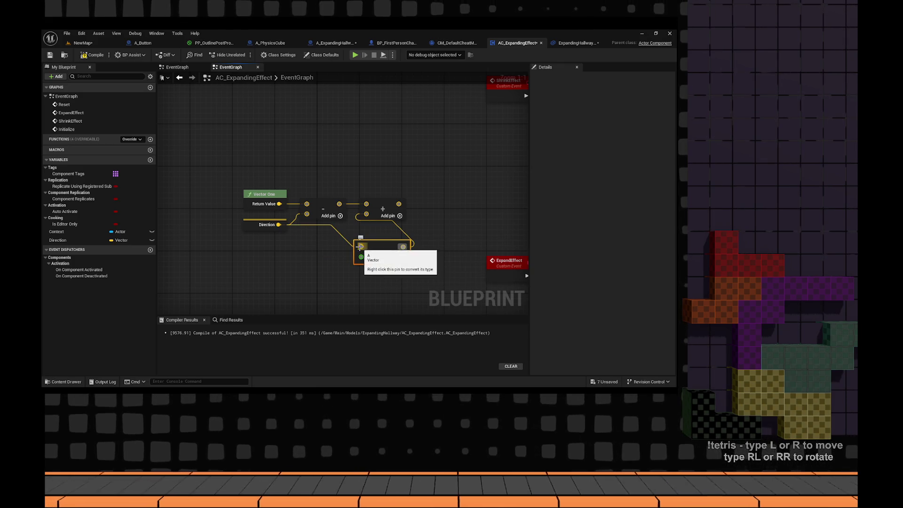
left_click_drag(339, 204, 361, 246)
left_click_drag(382, 208, 441, 209)
left_click(427, 275)
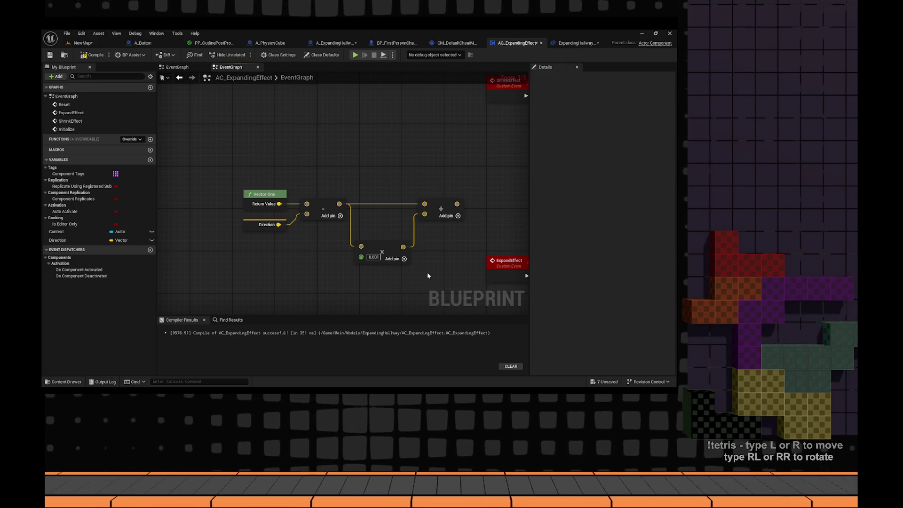
- Adjust the Direction variable's default Y value
left_click_drag(278, 224, 360, 246)
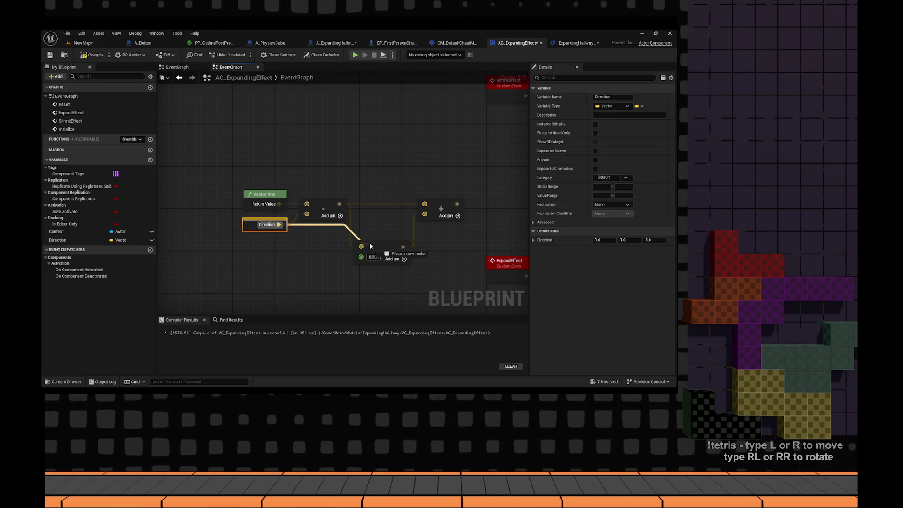
left_click(377, 228)
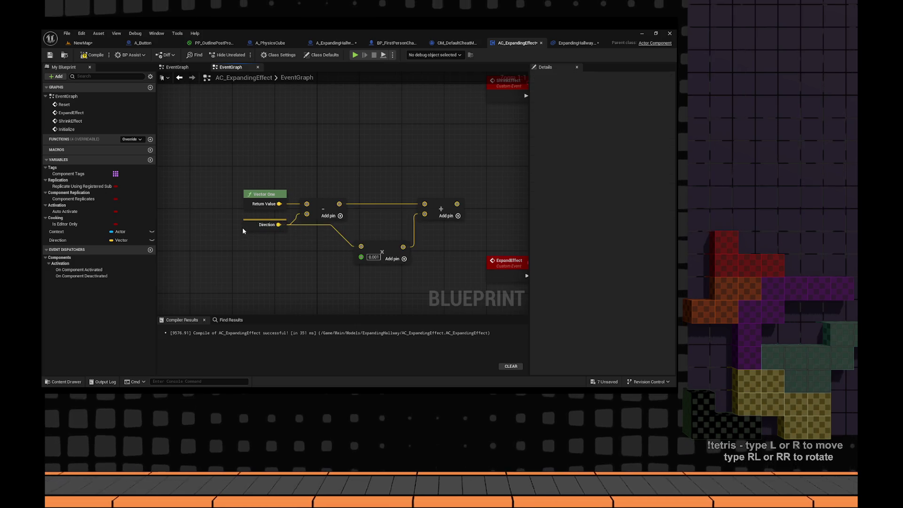
left_click(266, 224)
left_click(630, 240)
type("0")
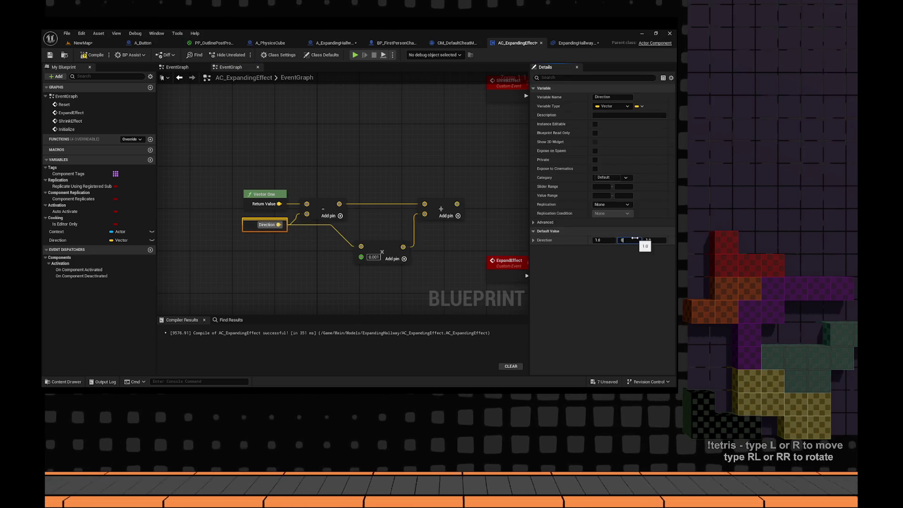
left_click(309, 176)
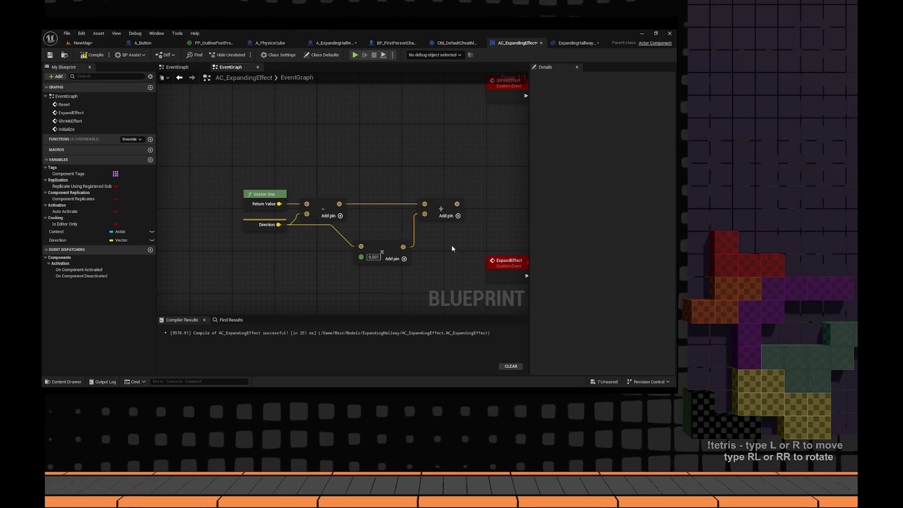
- Connect the add result to the ExpandEffect tween's End input
scroll(452, 248, "down", 3)
mouse_move(369, 252)
left_mouse_down()
mouse_move(302, 222)
mouse_move(188, 226)
mouse_move(280, 204)
mouse_move(483, 193)
left_mouse_up()
mouse_move(296, 262)
left_mouse_down()
mouse_move(386, 209)
mouse_move(213, 152)
left_mouse_up()
- Select Vector One, Direction and all the subtract, multiply and add nodes together
mouse_move(301, 263)
left_mouse_down()
mouse_move(398, 142)
mouse_move(407, 185)
mouse_move(385, 220)
left_mouse_up()
left_click_drag(222, 127, 376, 215)
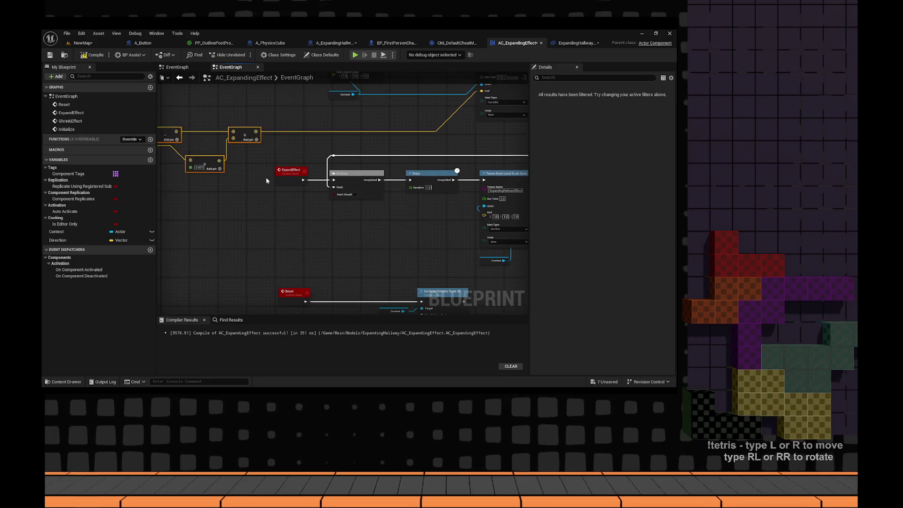
left_click_drag(266, 176, 371, 177)
left_click_drag(238, 115, 395, 201)
- Collapse the selected math nodes into a pure function named CalculateScale
right_click(347, 144)
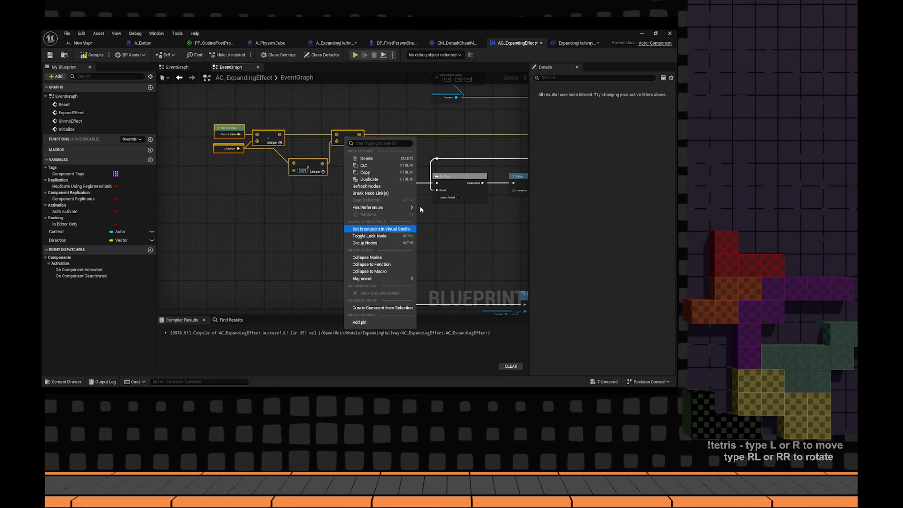
left_click(369, 191)
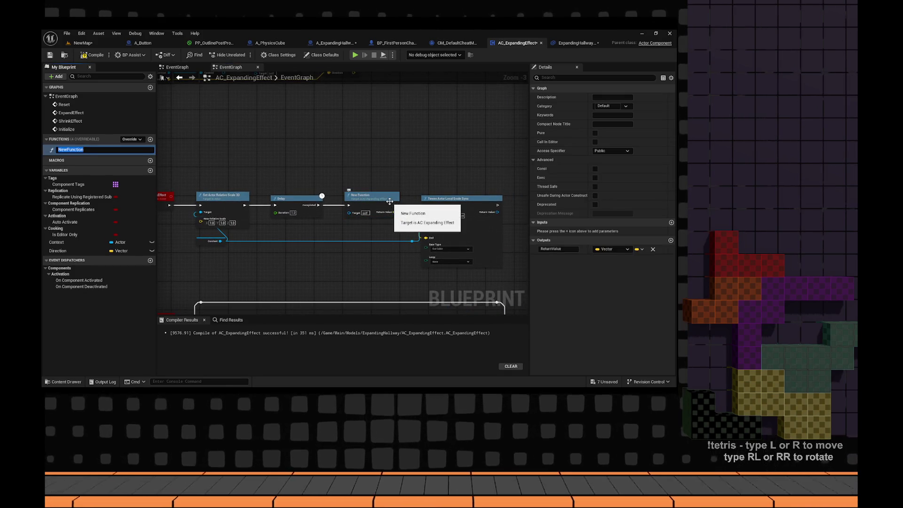
type("CalculateScale")
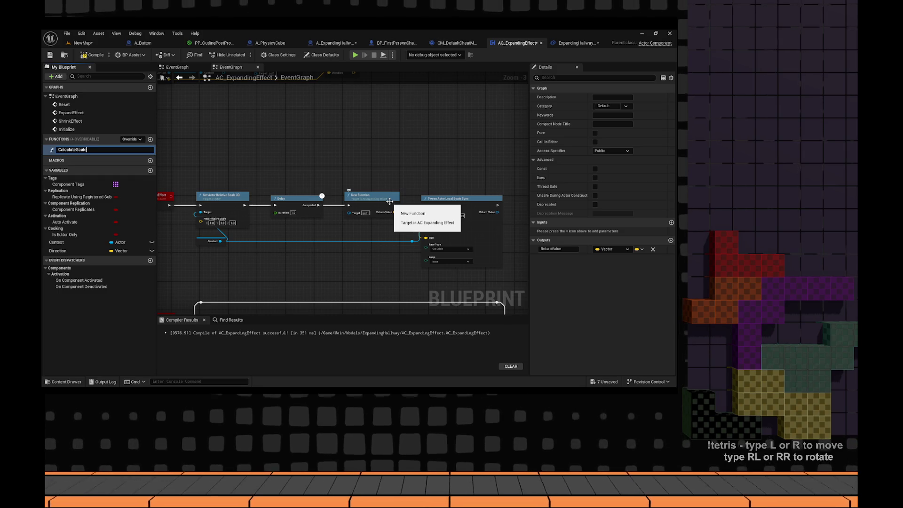
key("Return")
scroll(389, 202, "up", 3)
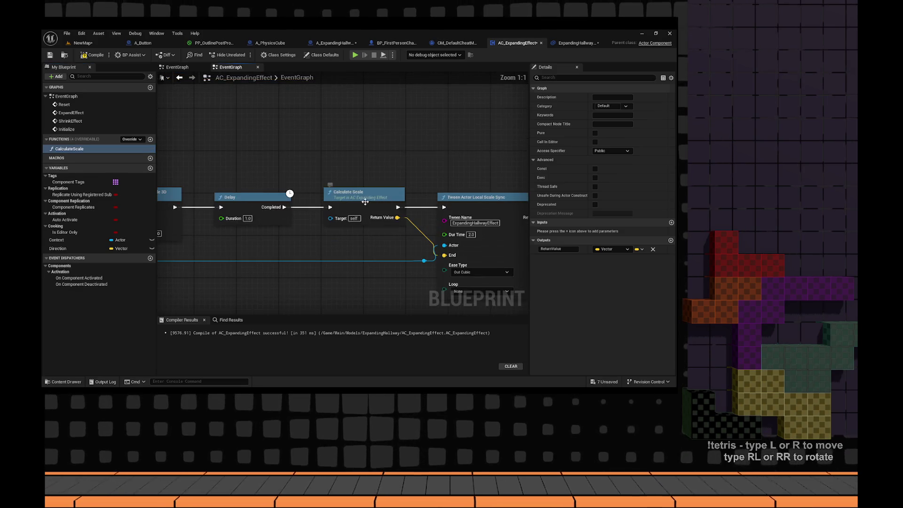
left_click(595, 133)
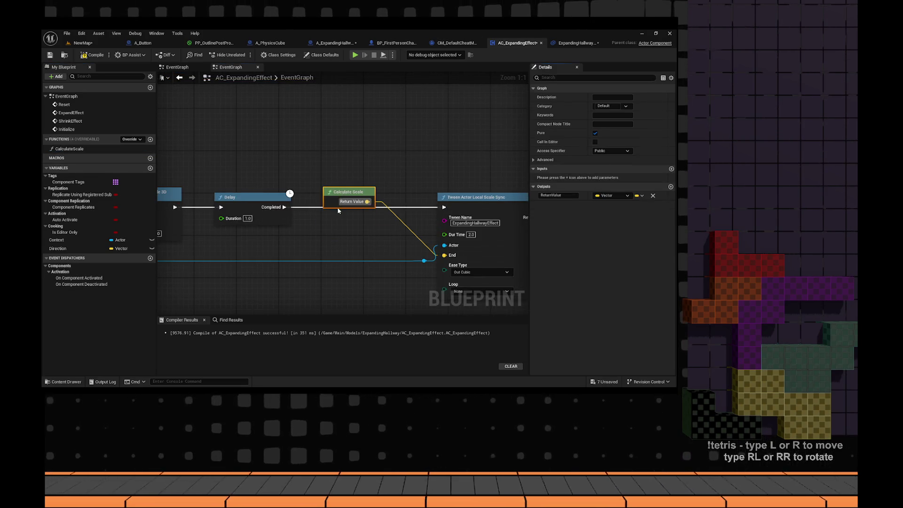
mouse_move(357, 192)
left_mouse_down()
mouse_move(395, 250)
mouse_move(381, 239)
left_mouse_up()
- Replace the Reset event's Direction and multiply nodes with a CalculateScale node
left_click_drag(400, 226, 320, 113)
left_click_drag(249, 185, 318, 210)
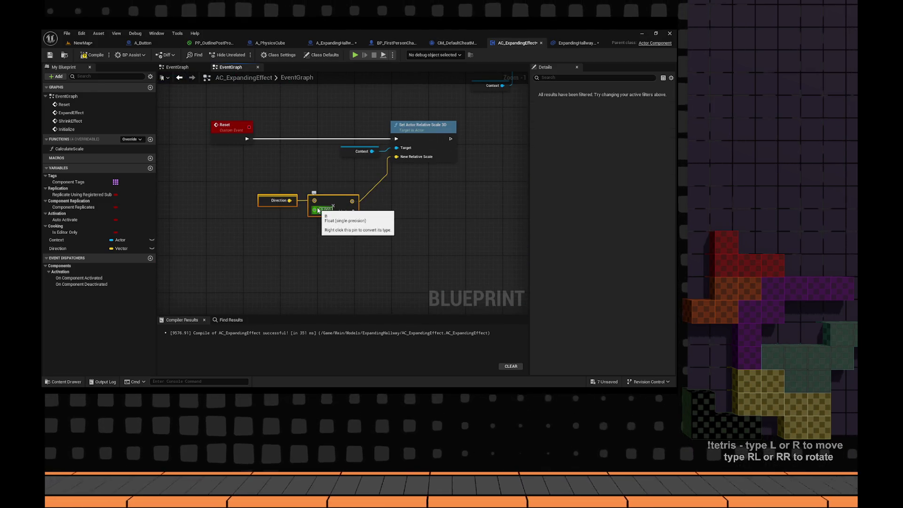
key("Delete")
key("ctrl+v")
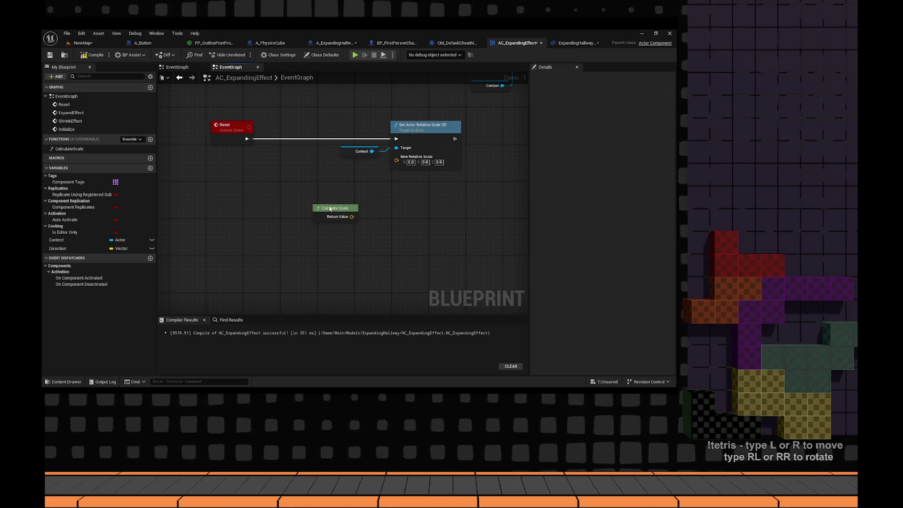
left_click_drag(448, 194, 393, 207)
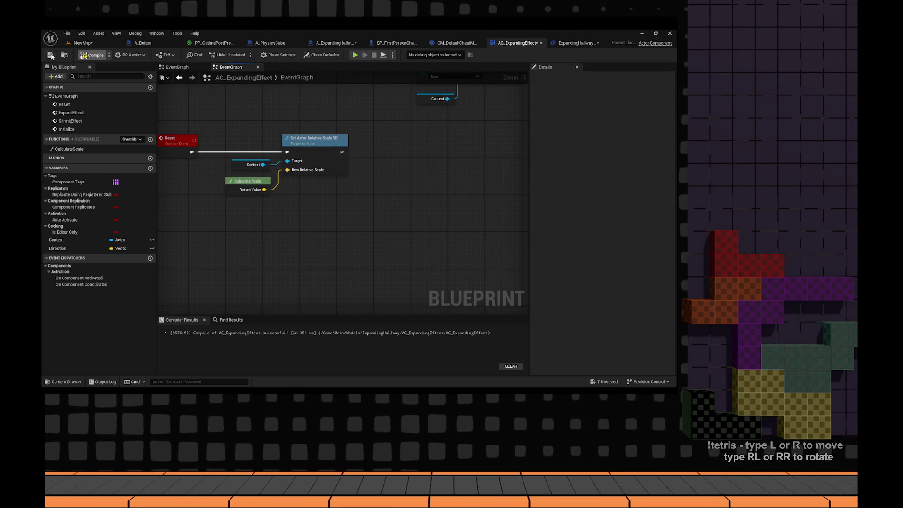
- Save all changes in NewMap and play-test walking toward the white hallway
left_click(83, 43)
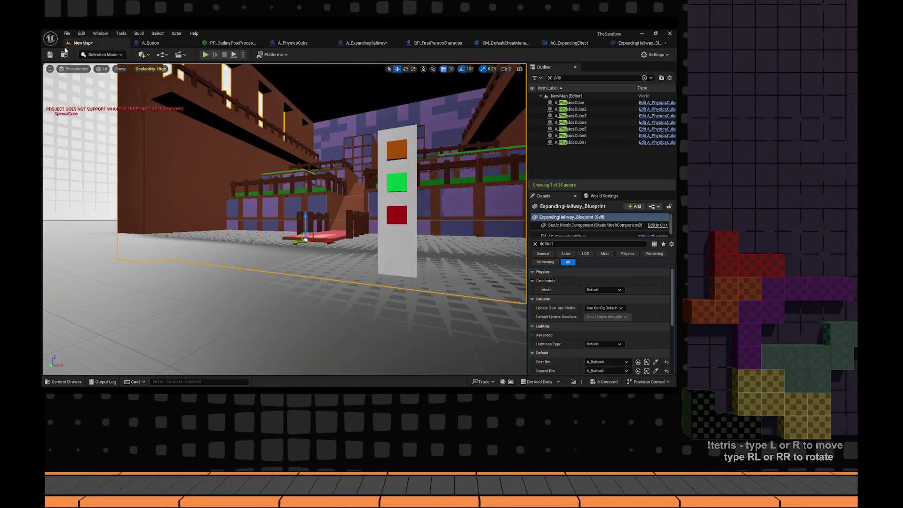
key("ctrl+s")
key("alt+p")
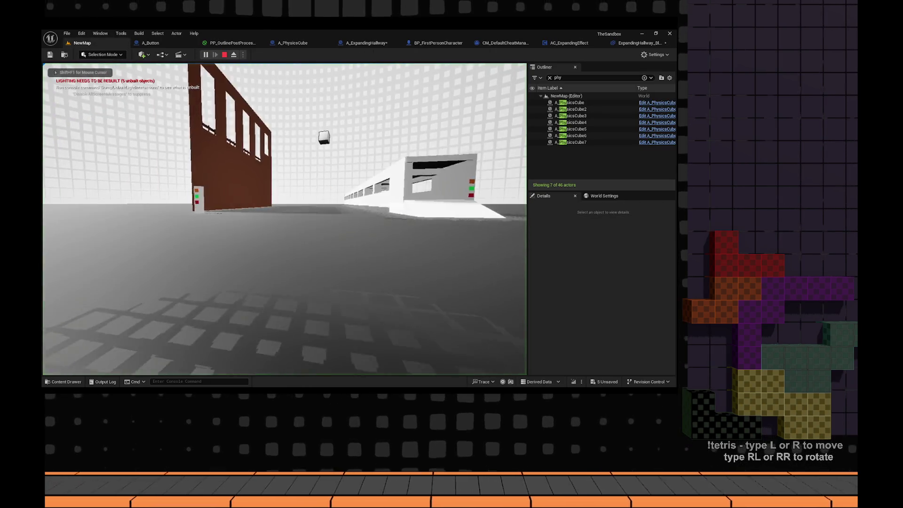
key("w")
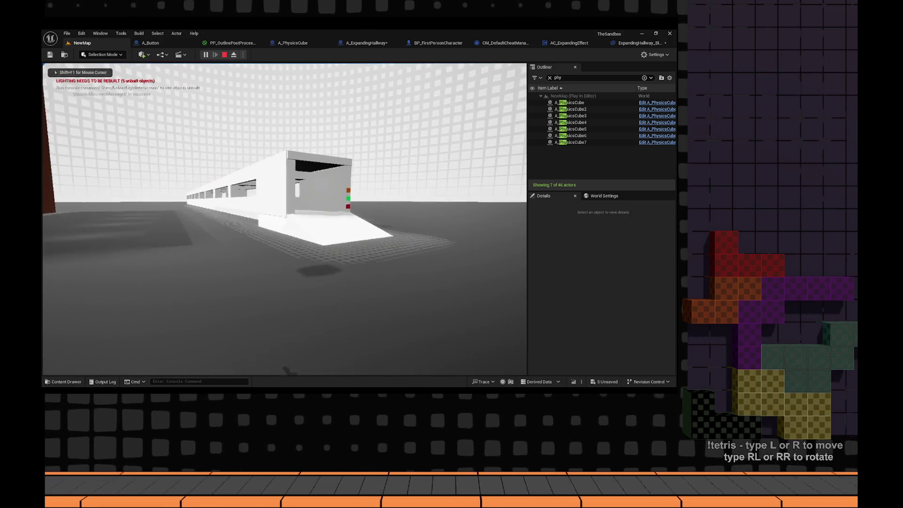
key("Escape")
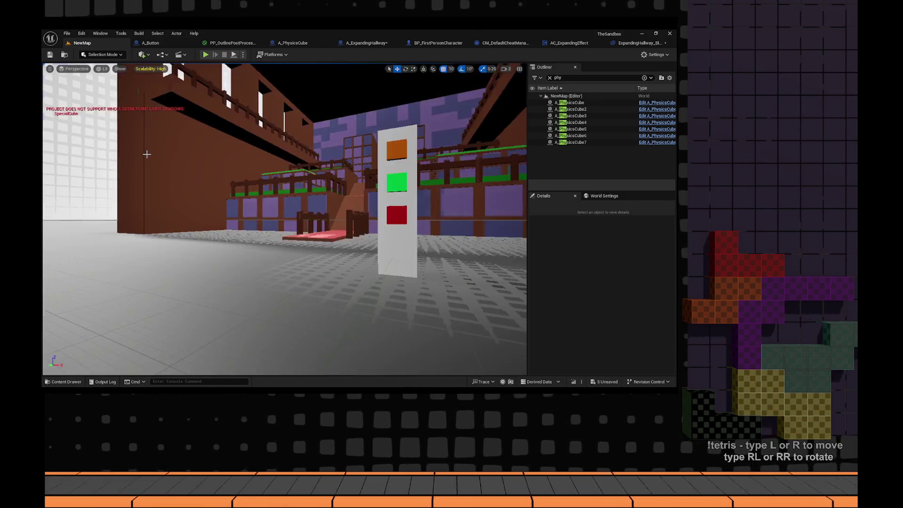
- Inspect the AC_ExpandingEffect component's properties in the Details panel
key("f")
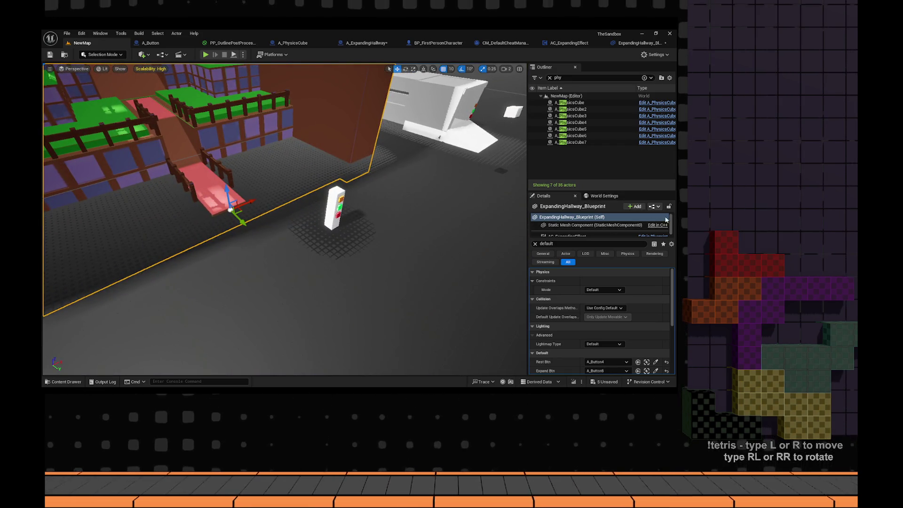
left_click(566, 235)
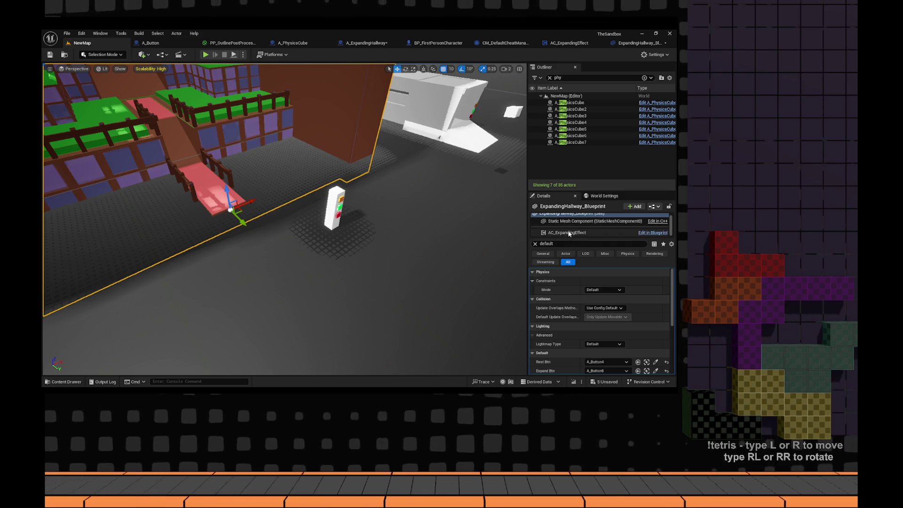
left_click(534, 244)
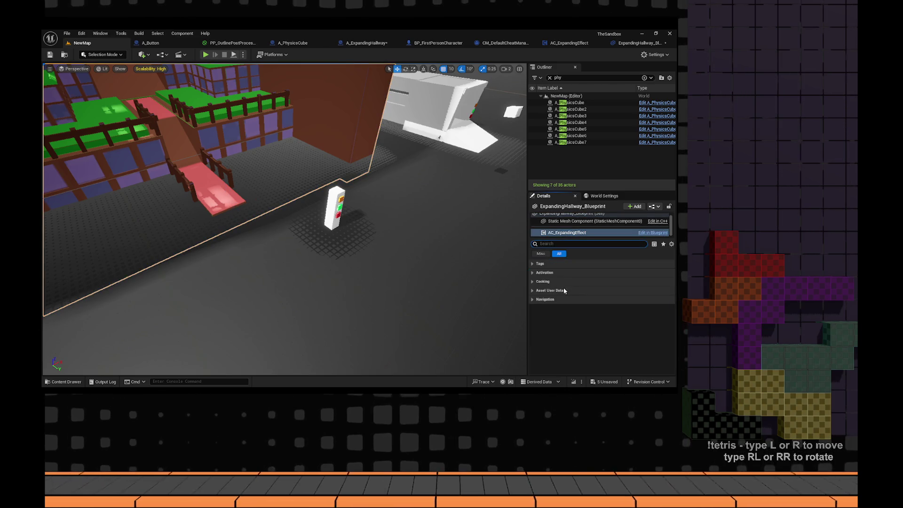
left_click(532, 317)
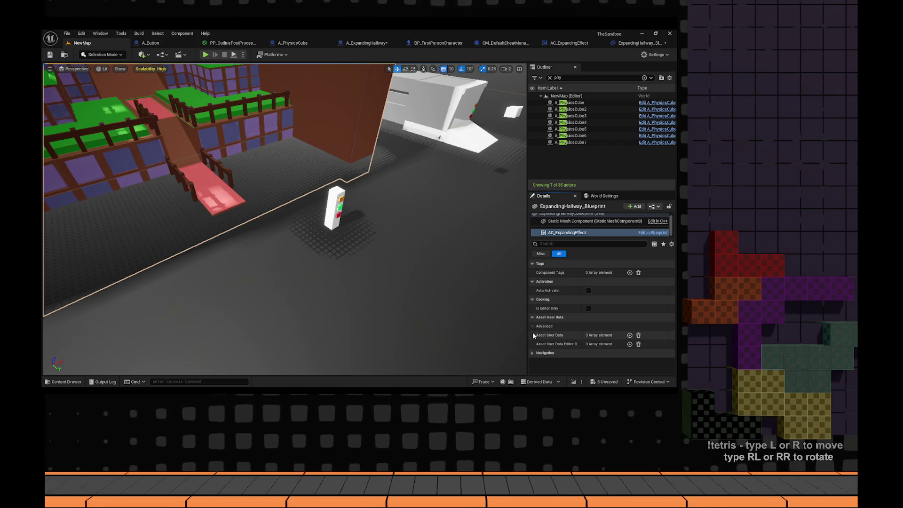
left_click(534, 353)
- Review AC_ExpandingEffect's Initialize chain and Direction variable settings
left_click(567, 43)
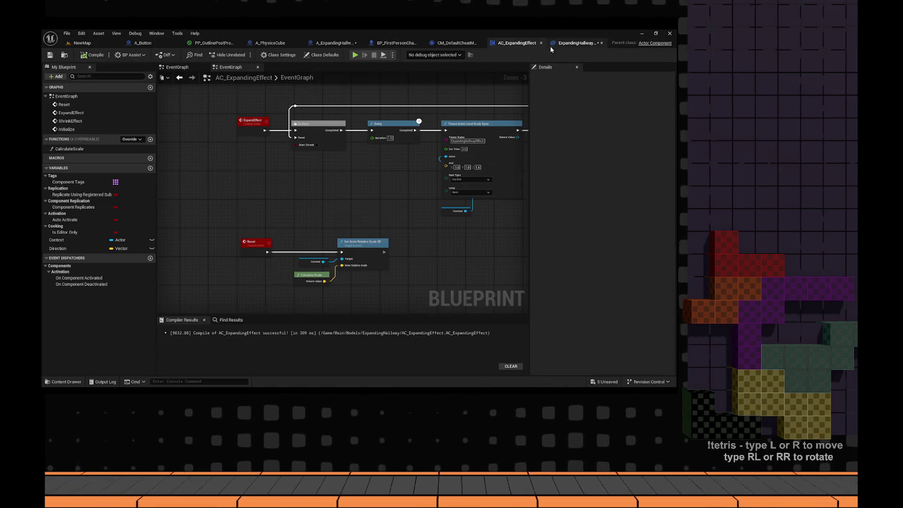
left_click_drag(324, 231, 291, 188)
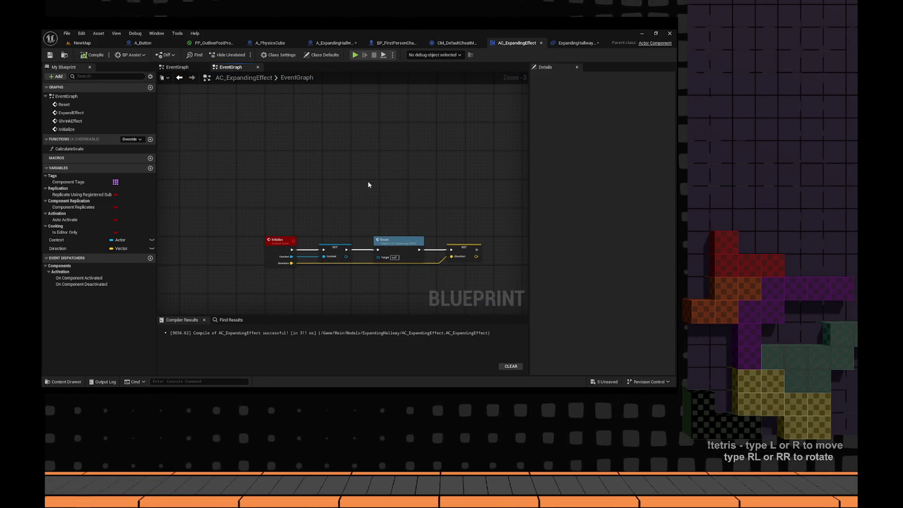
key("Home")
left_click(462, 172)
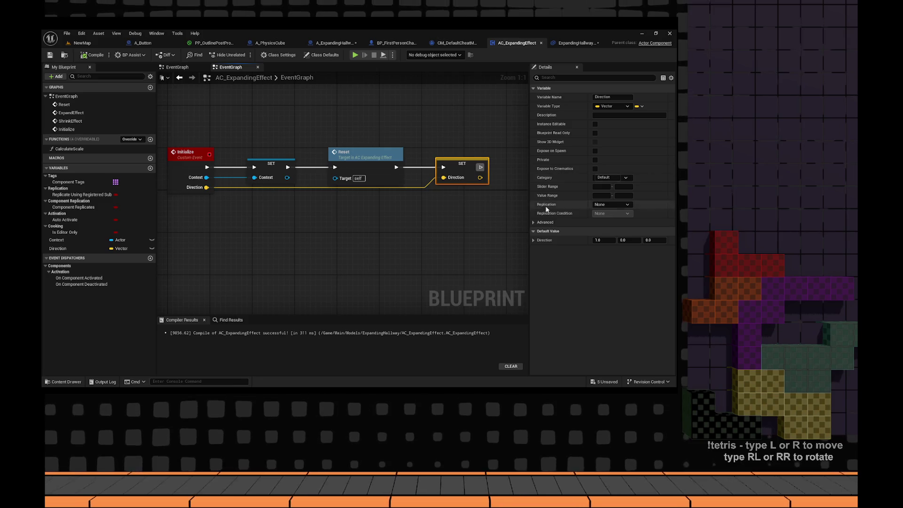
left_click(574, 44)
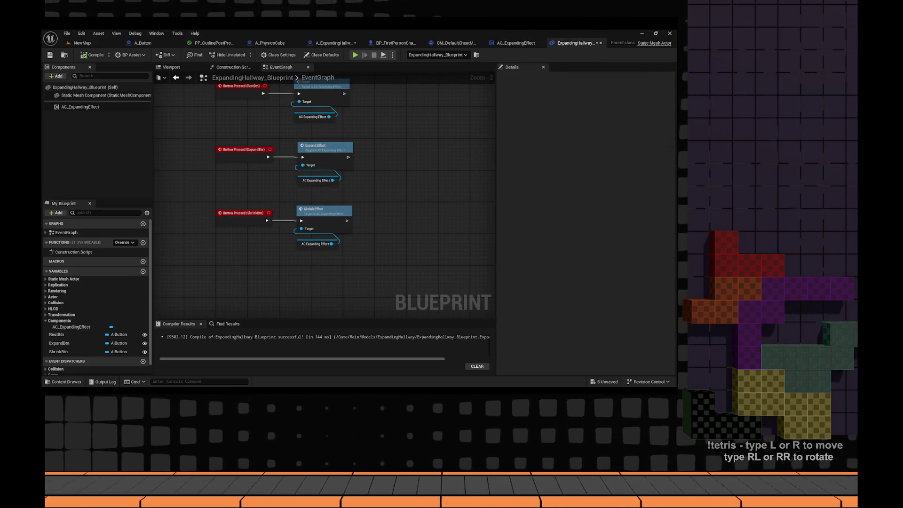
scroll(411, 176, "up", 4)
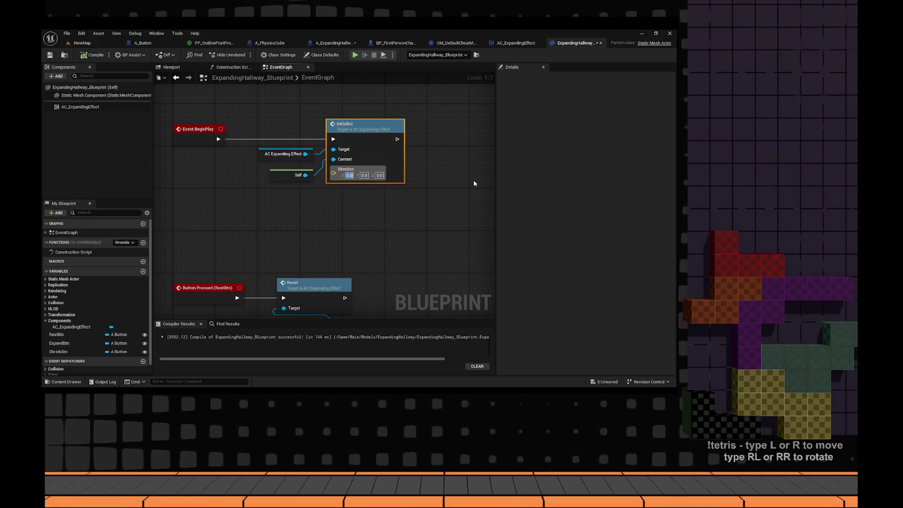
- Set the Initialize Direction Y to 1.0, compile, and run a quick standalone preview
key("Tab")
type("10")
key("Return")
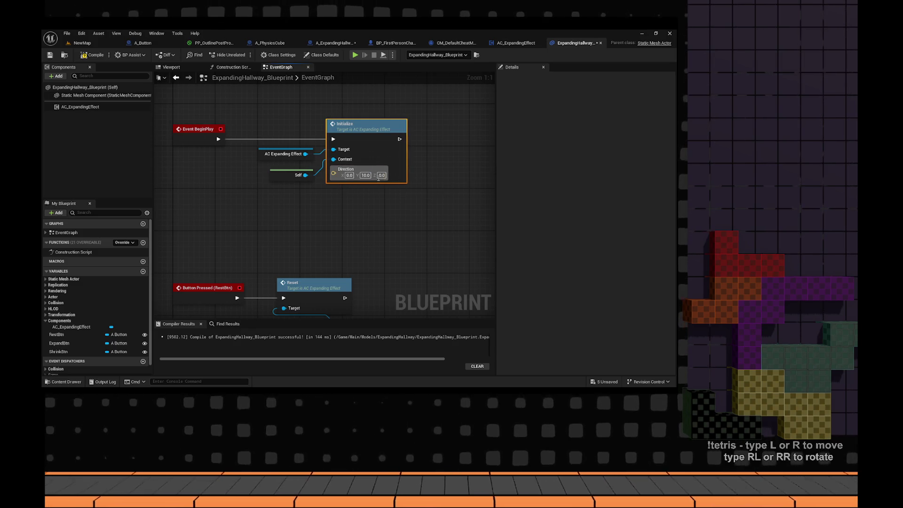
key("shift+Tab")
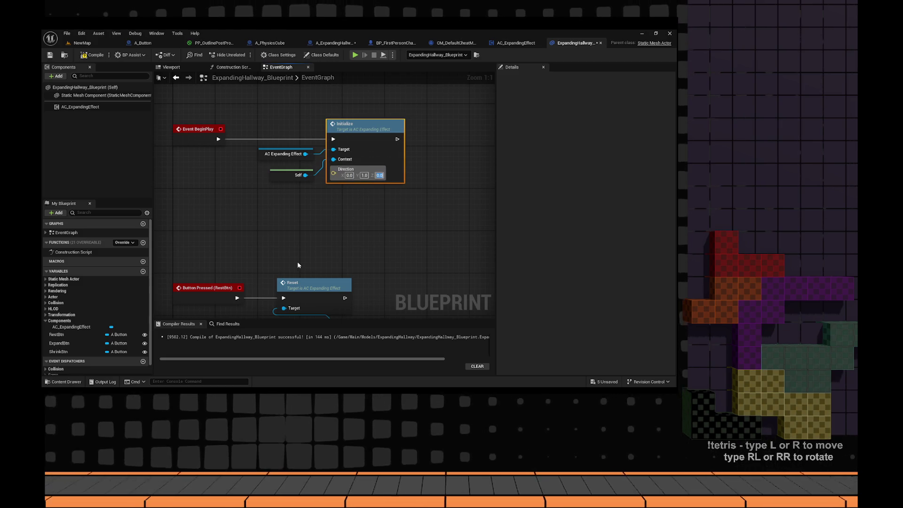
left_click(298, 264)
left_click_drag(333, 97, 327, 134)
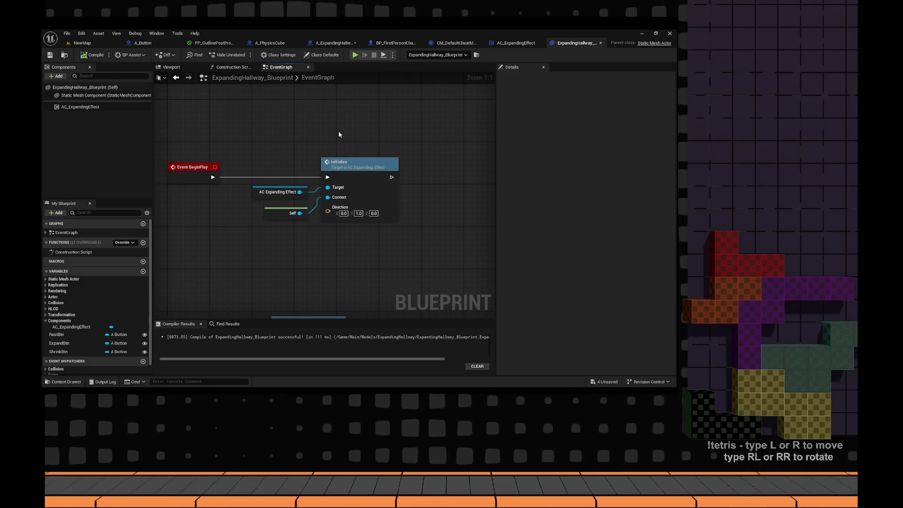
left_click(357, 55)
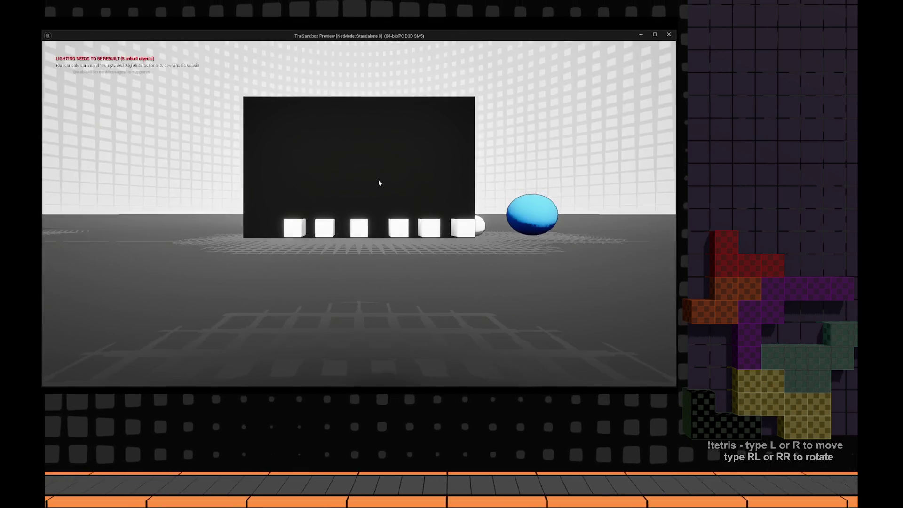
key("Escape")
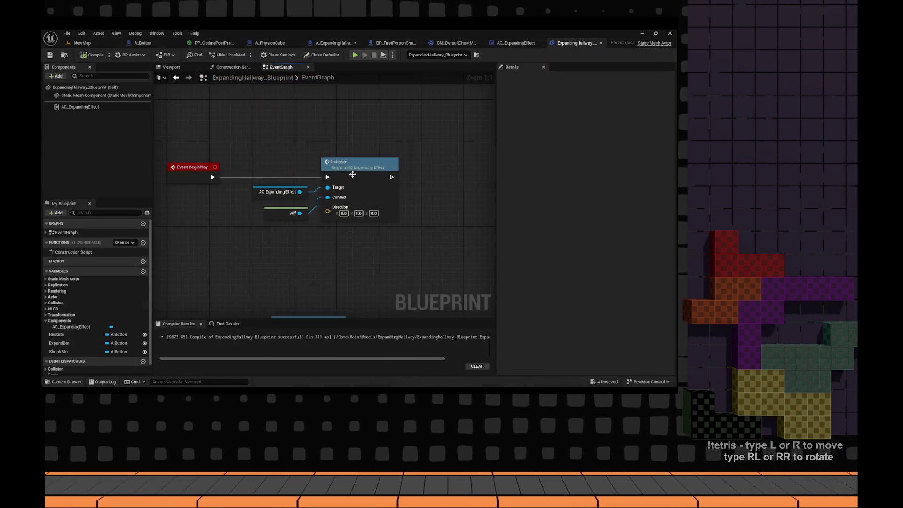
- Set A_ExpandingHallway's Initialize Direction X to 1, then test-walk in a standalone preview
left_click_drag(451, 227, 383, 230)
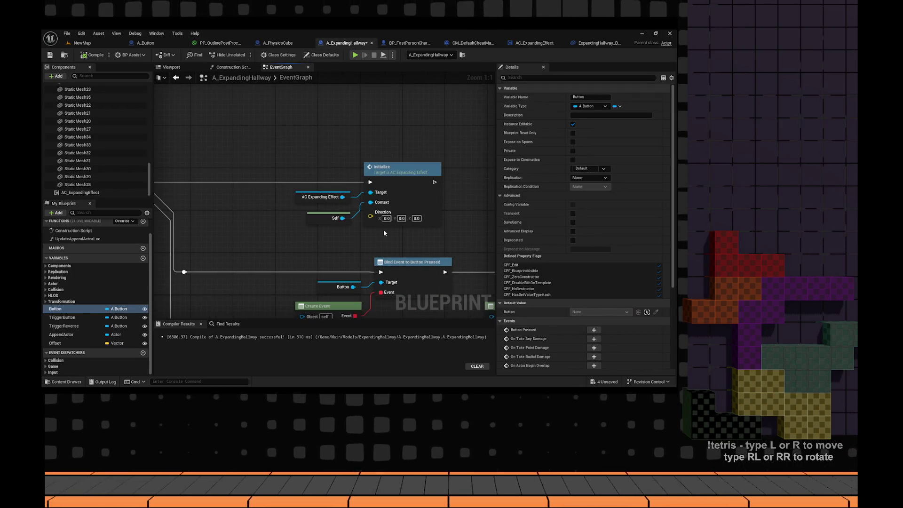
double_click(386, 218)
type("1")
key("Tab")
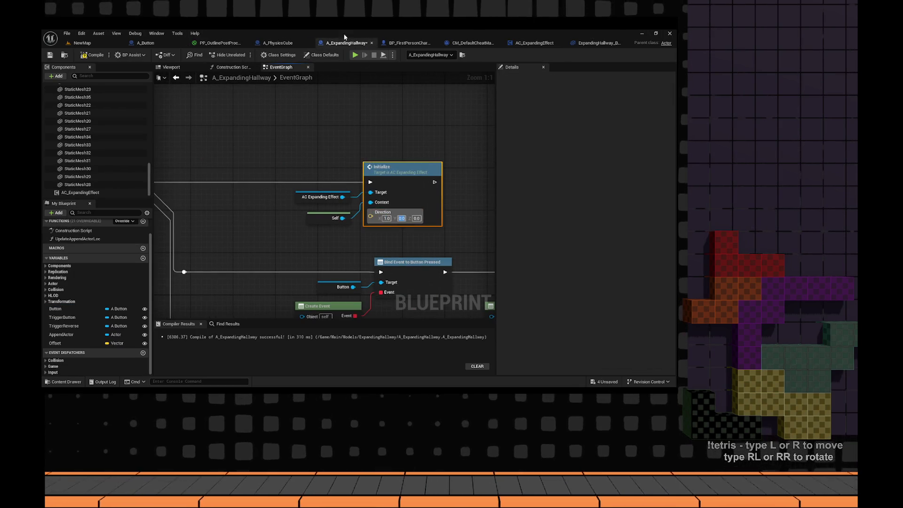
key("alt+p")
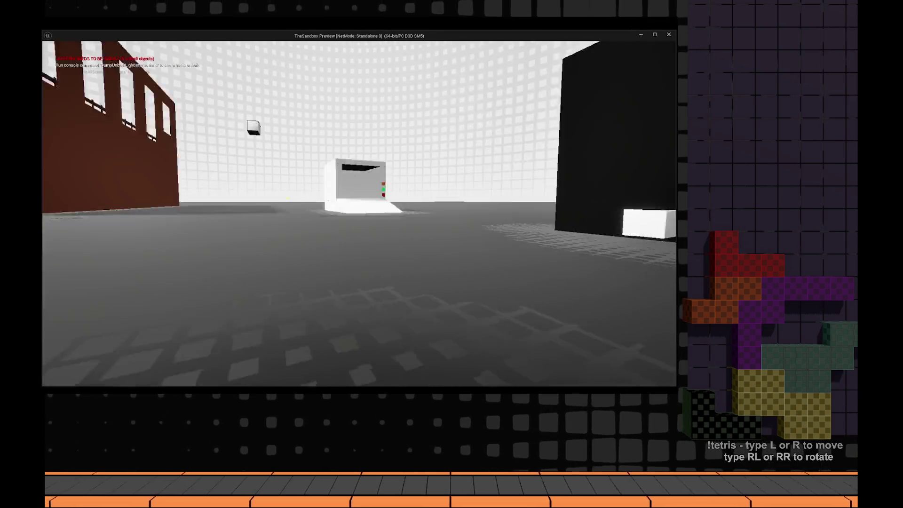
key("Escape")
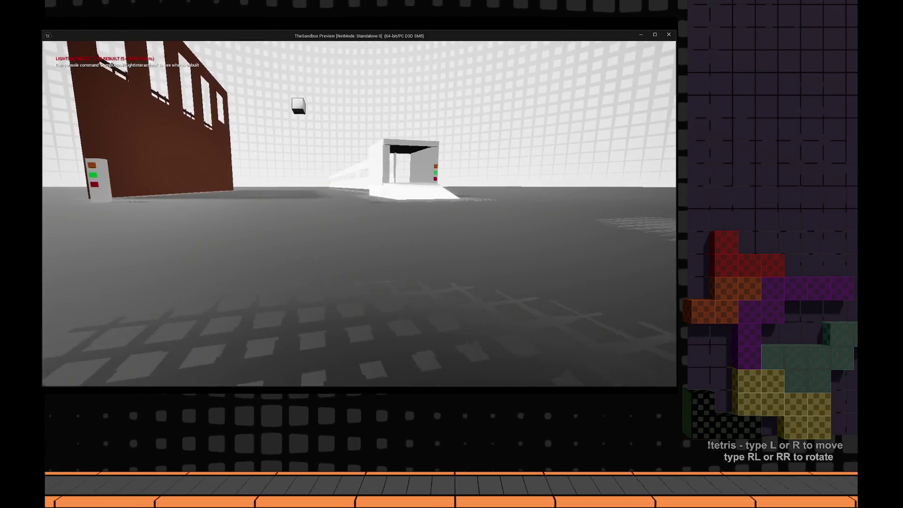
key("Escape")
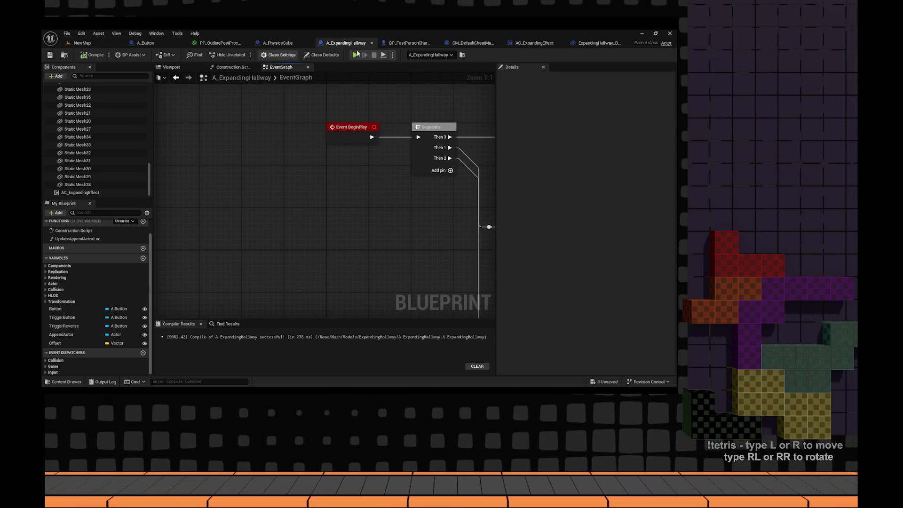
- Run and stop a Play In Editor test in NewMap, then fly the viewport into the hallway
left_click(595, 43)
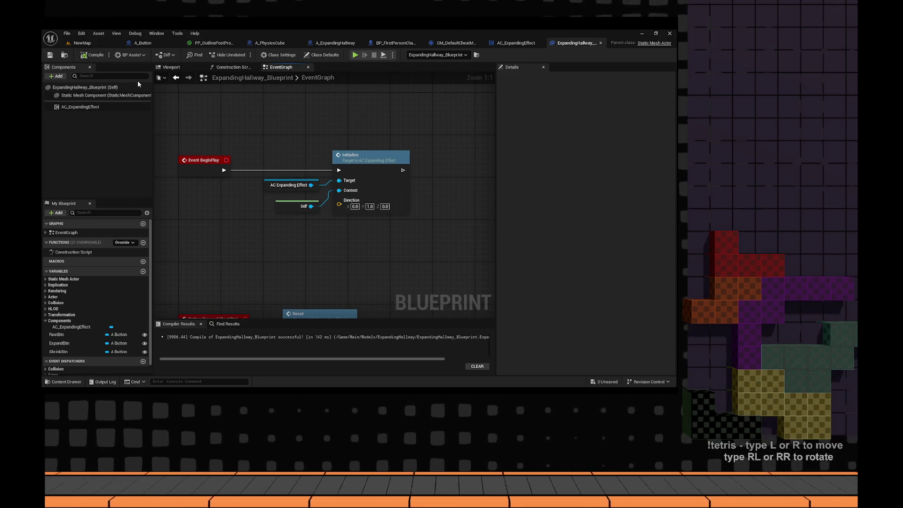
left_click(82, 43)
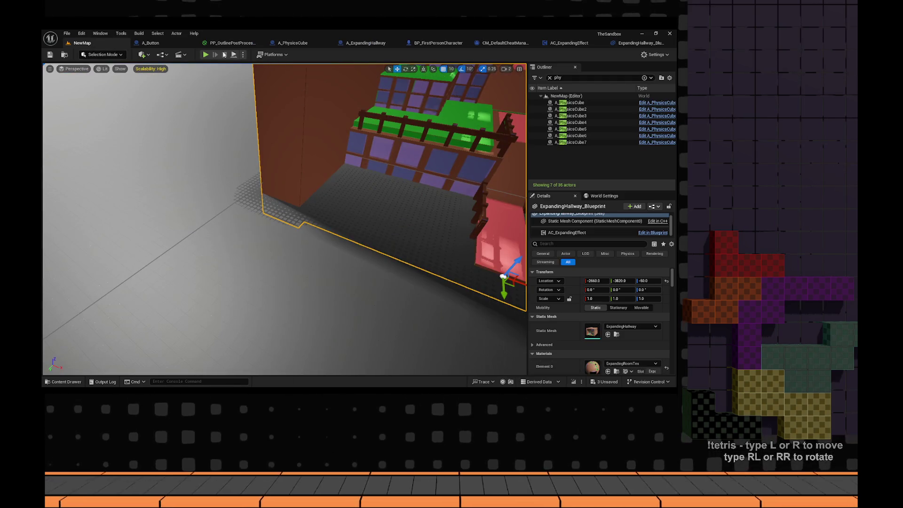
key("alt+p")
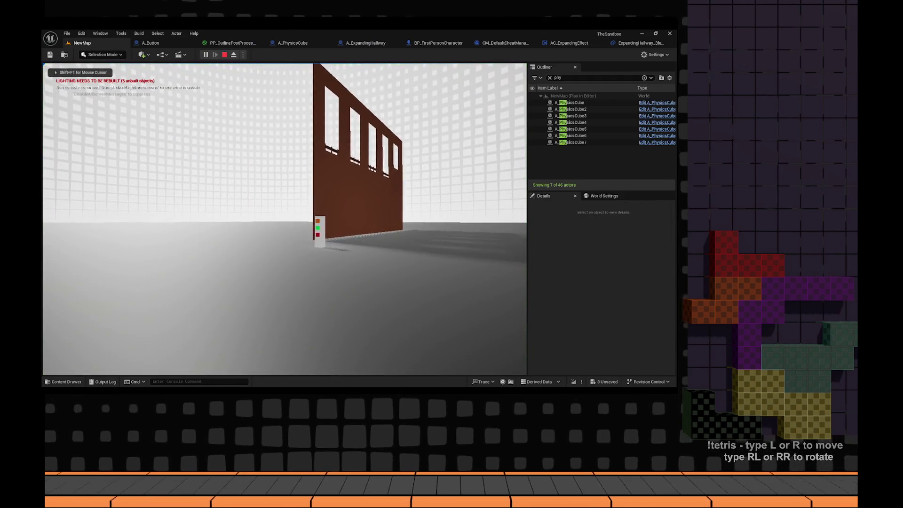
key("Escape")
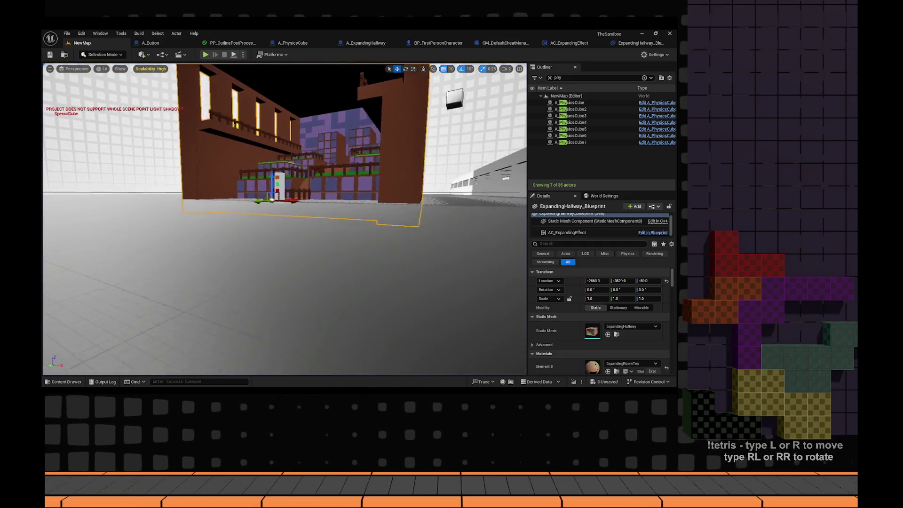
mouse_move(398, 92)
left_mouse_down()
mouse_move(390, 122)
mouse_move(399, 125)
left_mouse_up()
left_click(569, 43)
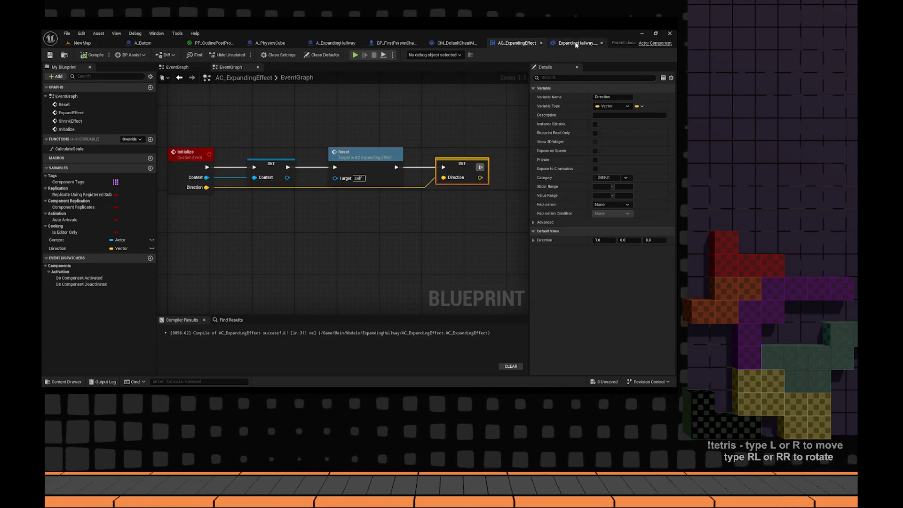
- Select the hallway's static mesh component in the ExpandingHallway_Blueprint viewport
left_click(576, 43)
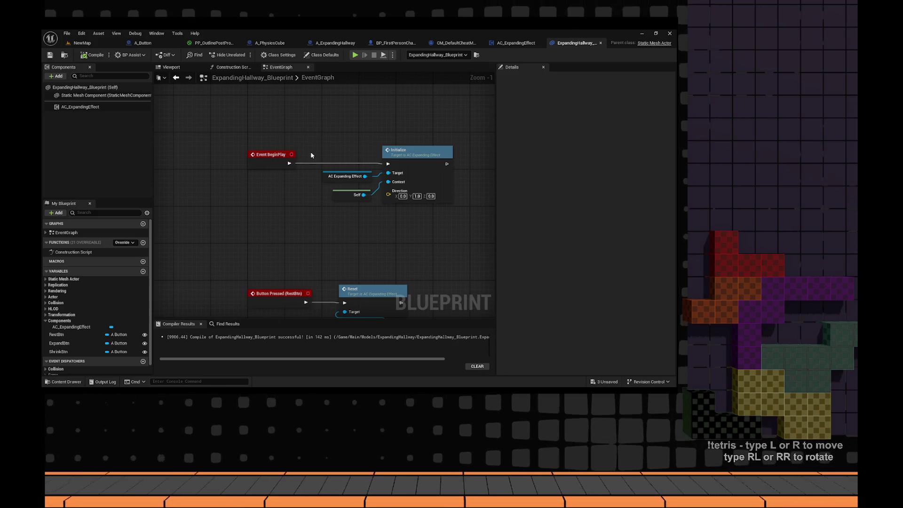
left_click(85, 87)
scroll(291, 146, "down", 2)
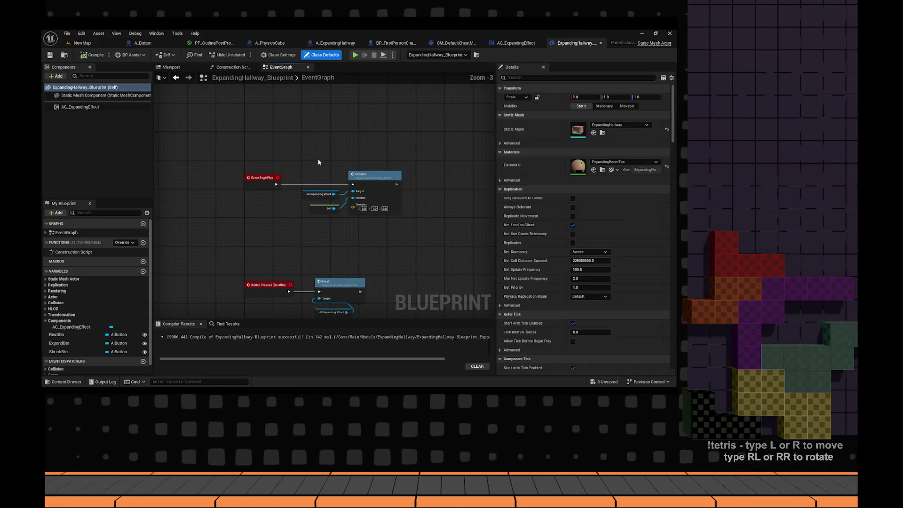
left_click(174, 67)
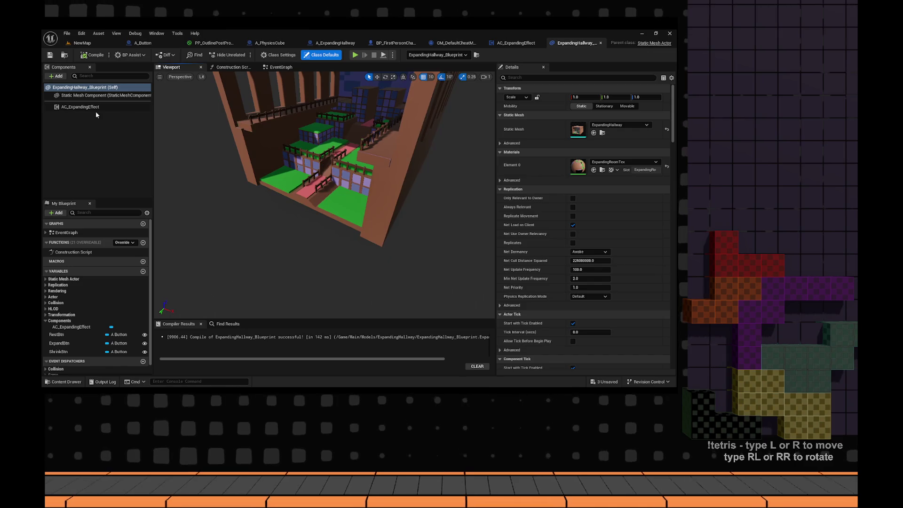
left_click(106, 95)
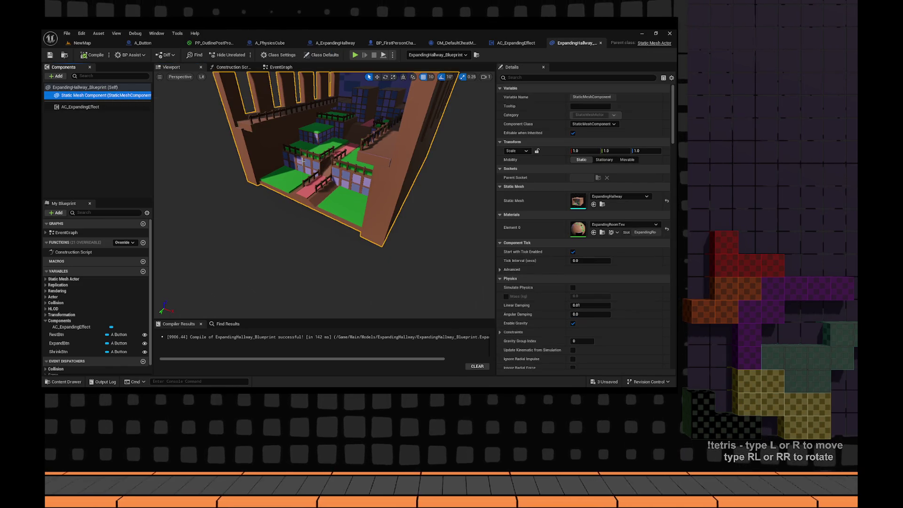
left_click_drag(396, 87, 396, 87)
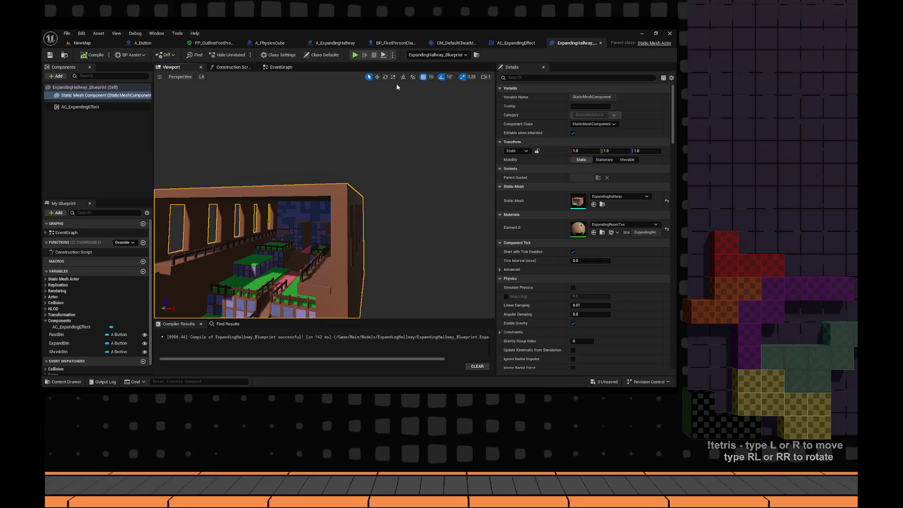
left_click(322, 55)
left_click_drag(329, 188, 329, 188)
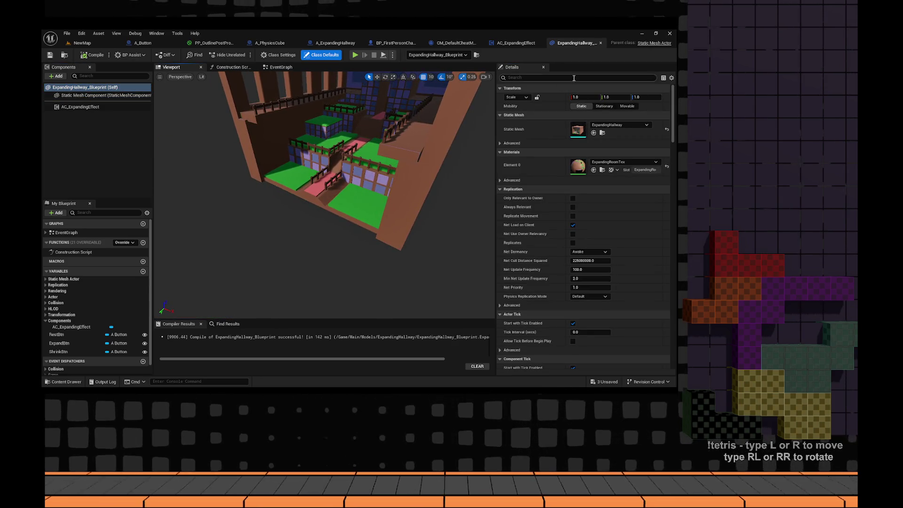
- Reset the hallway mesh's Y scale to 1.0
left_click_drag(613, 97, 612, 96)
left_click(617, 97)
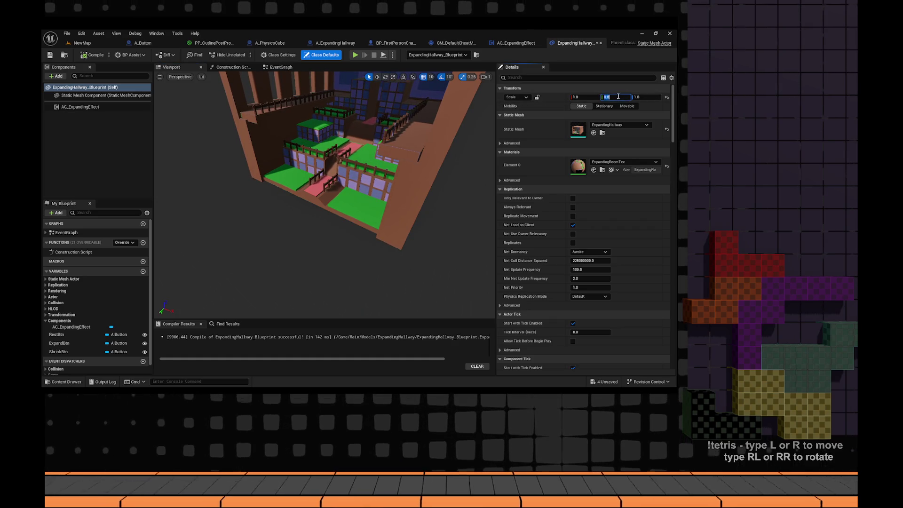
type("1")
key("Return")
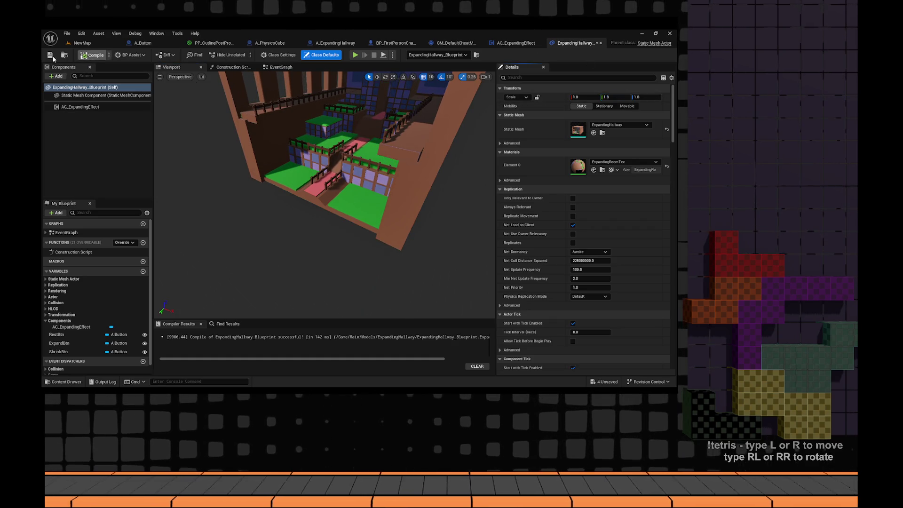
left_click(515, 43)
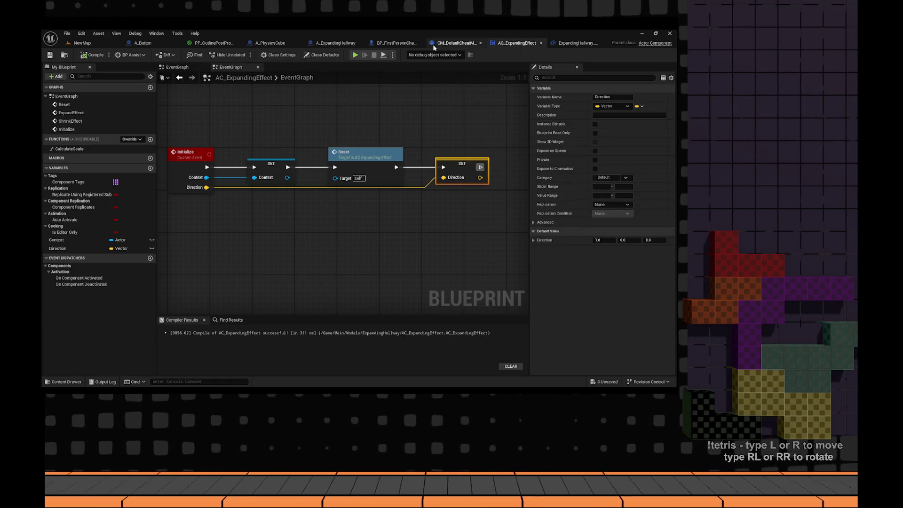
- Browse the first-person character and A_ExpandingHallway graphs, then select ExpandingHallway_Blueprint's expanding effect component
left_click(397, 42)
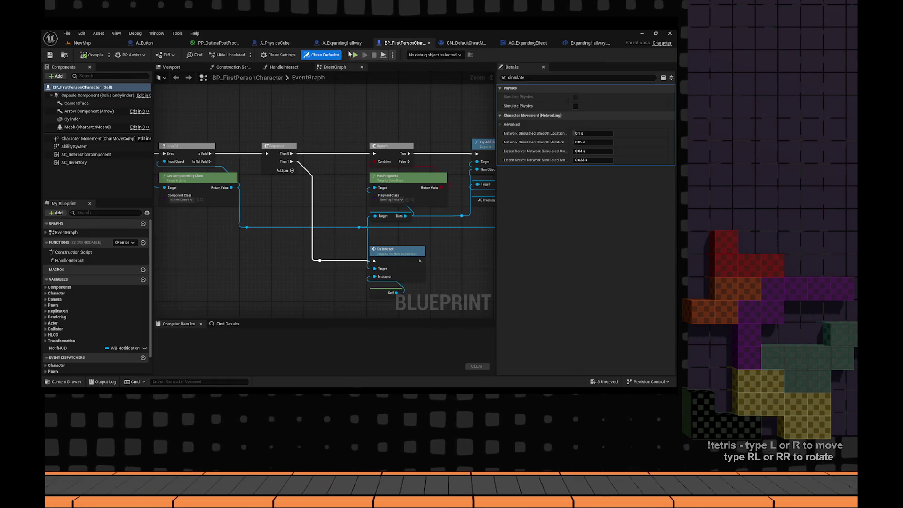
left_click(342, 43)
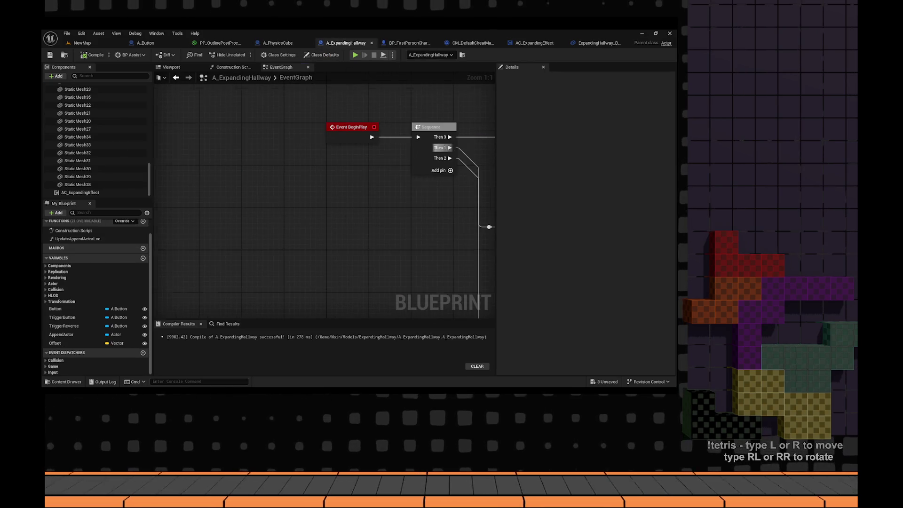
mouse_move(470, 141)
left_mouse_down()
mouse_move(347, 137)
mouse_move(312, 124)
mouse_move(348, 178)
mouse_move(349, 212)
mouse_move(256, 140)
mouse_move(287, 140)
mouse_move(349, 113)
mouse_move(466, 22)
mouse_move(455, 107)
left_mouse_up()
left_click_drag(277, 43, 329, 43)
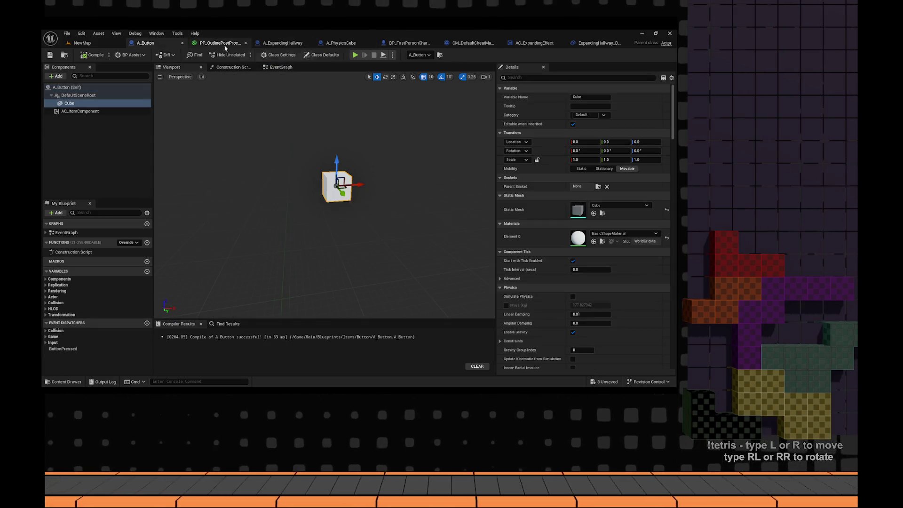
left_click(595, 43)
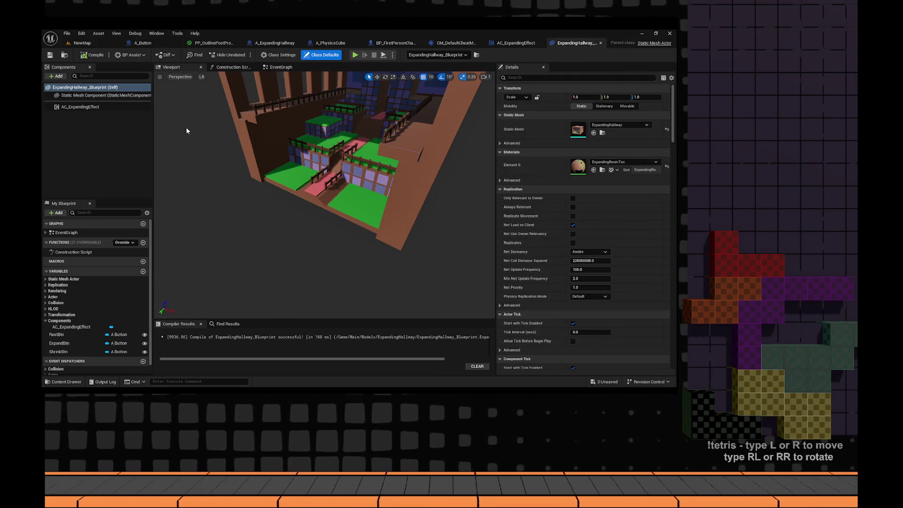
left_click(80, 107)
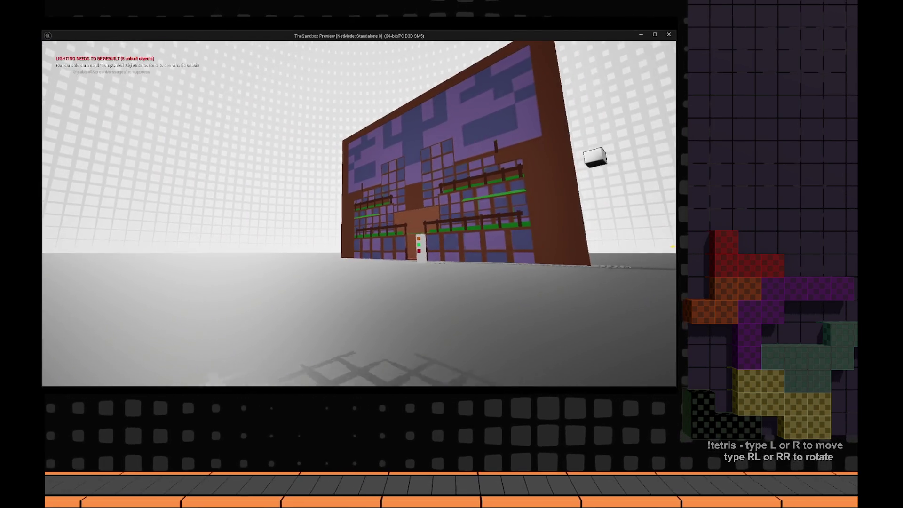
- Walk forward past the white button post, then back away toward the courtyard and stairs
key("w")
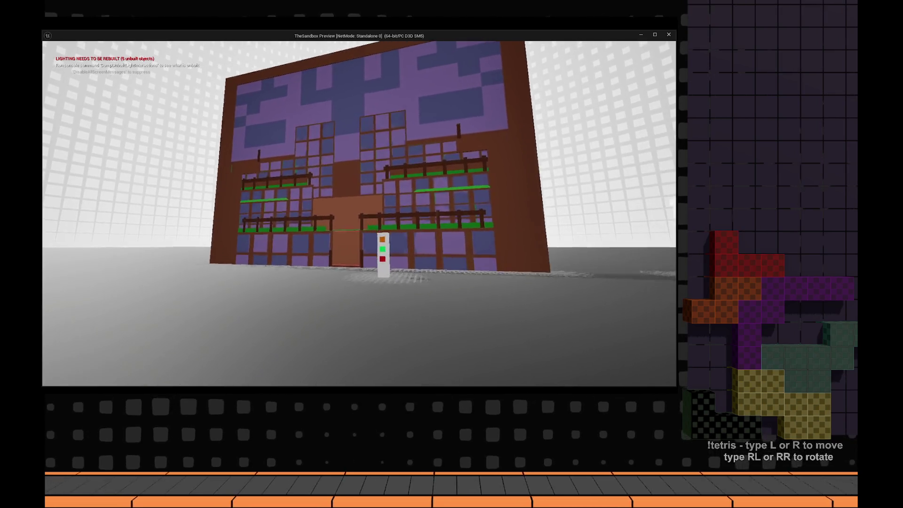
key("w")
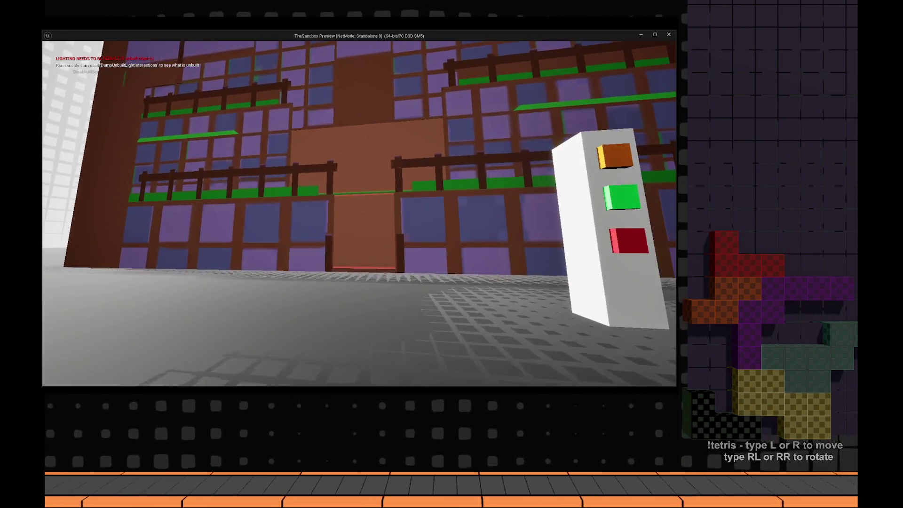
key("w")
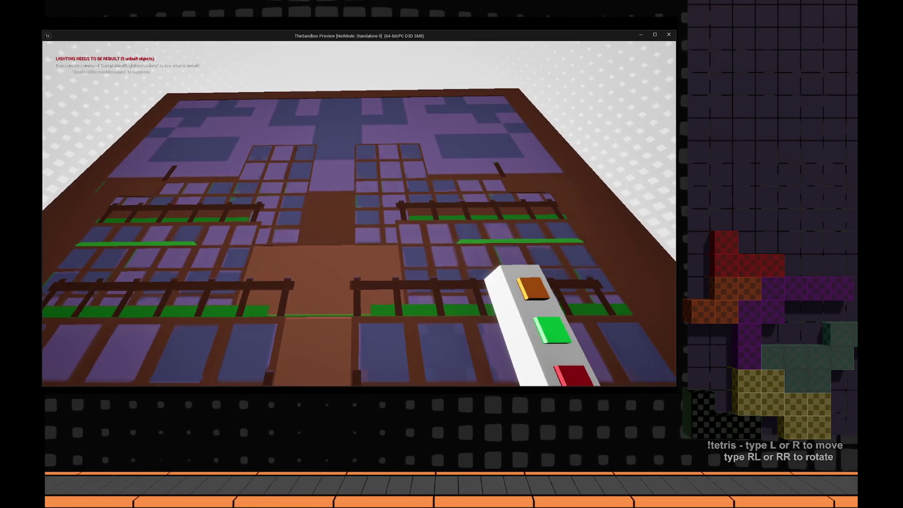
key("w")
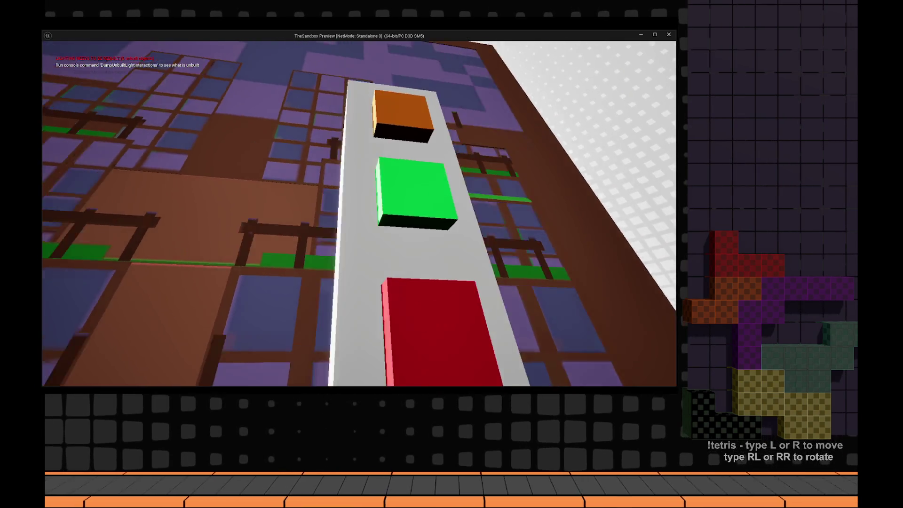
key("s")
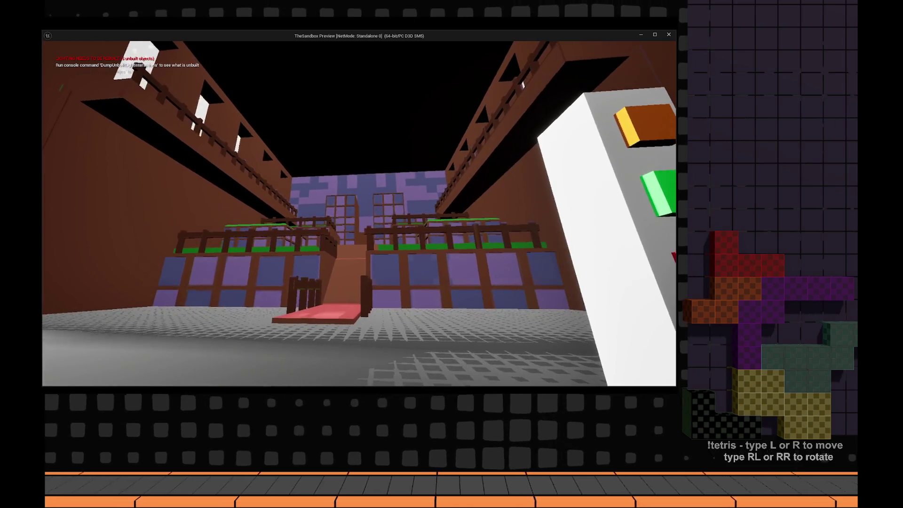
key("s")
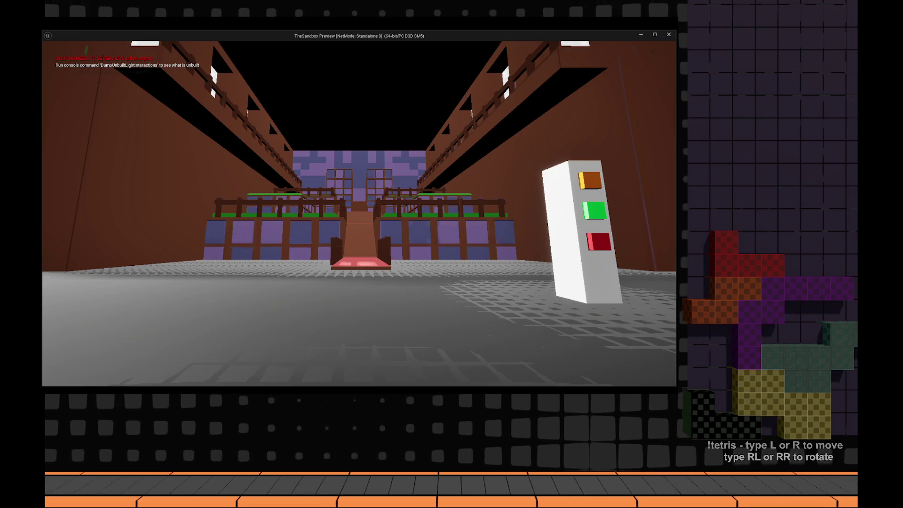
- Stop the preview and open the Expanding Hallway static mesh from the Content Drawer
key("Escape")
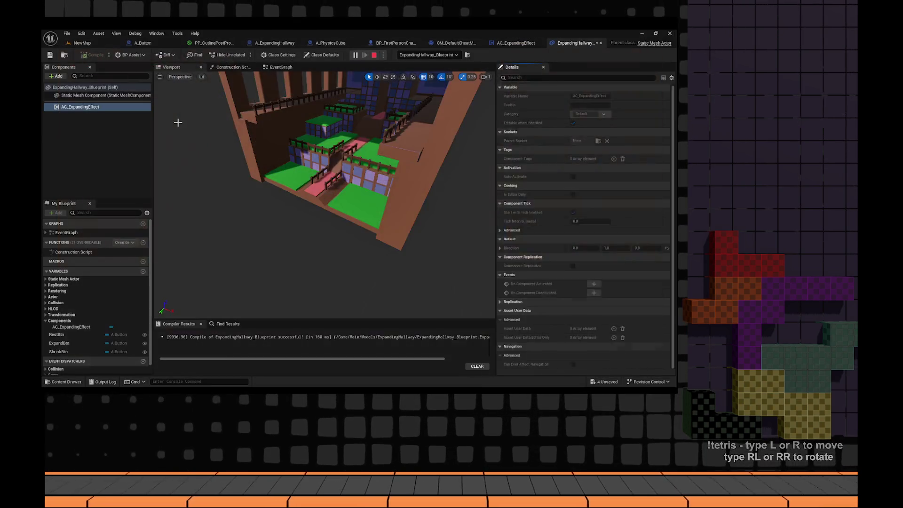
left_click(103, 88)
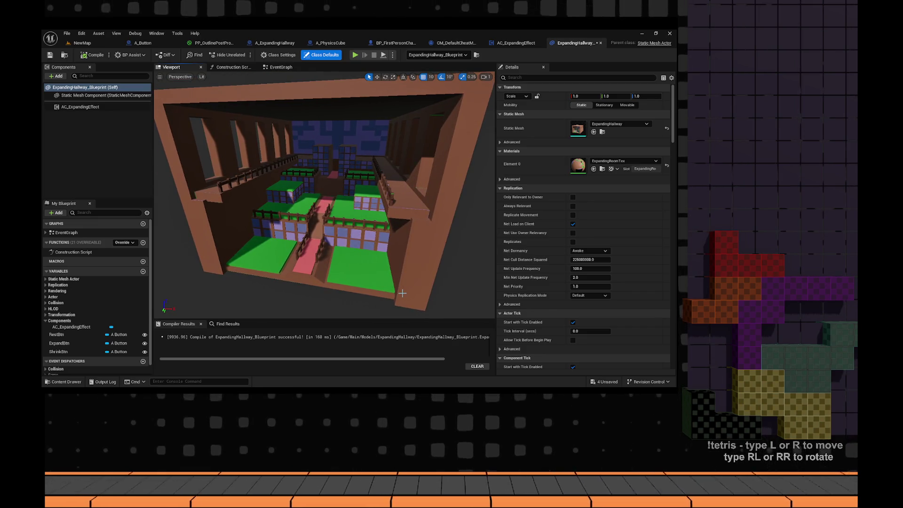
key("ctrl+space")
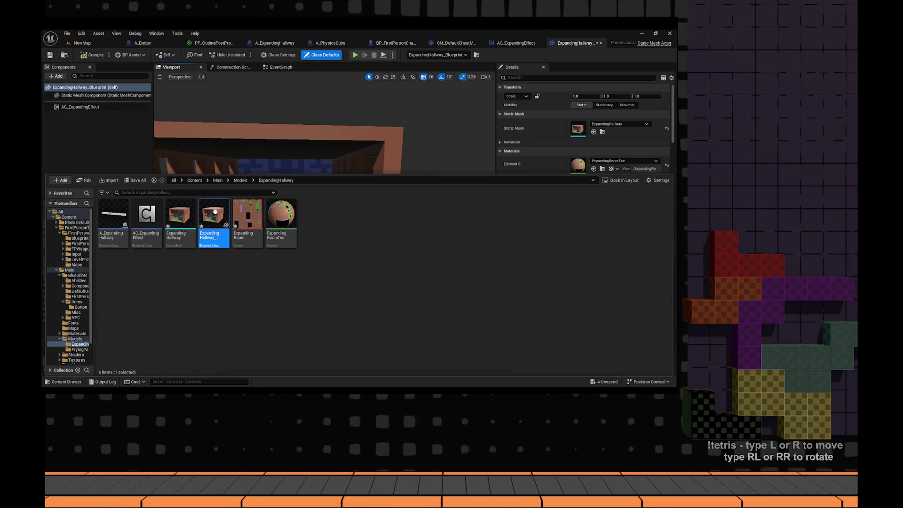
key("Left")
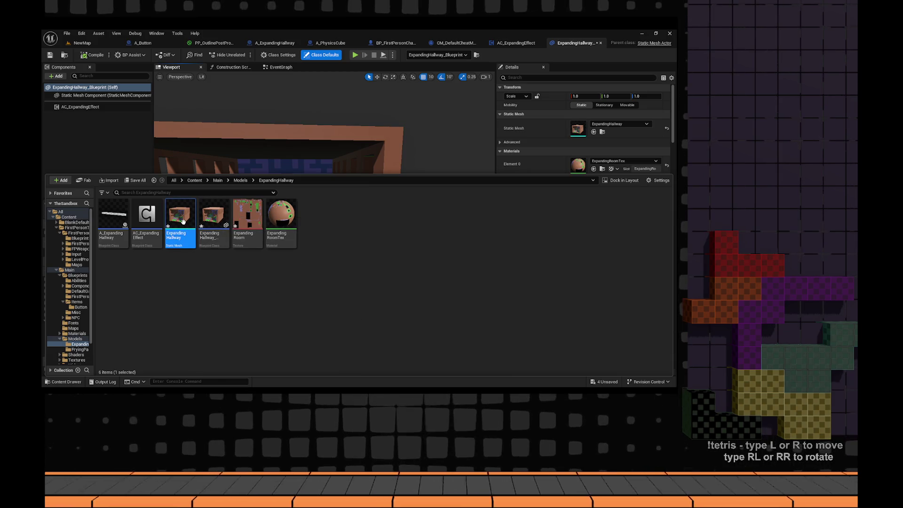
double_click(200, 226)
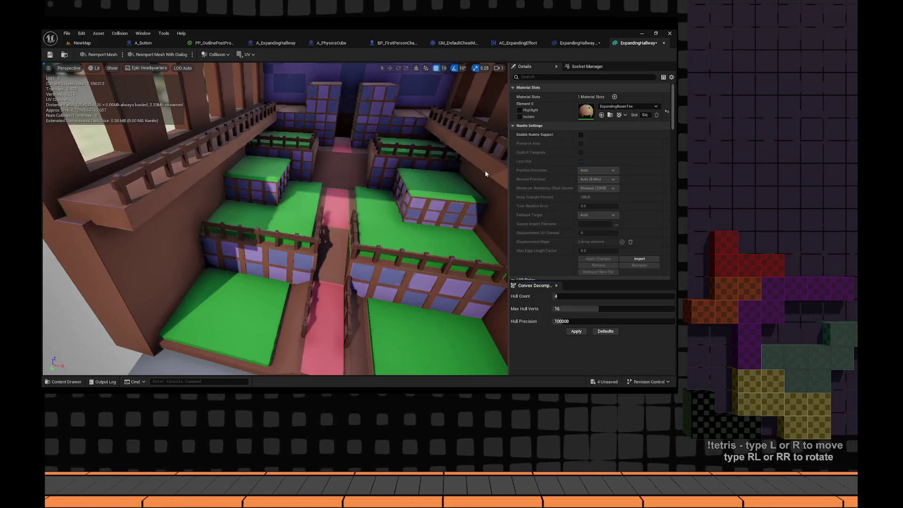
scroll(543, 216, "down", 3)
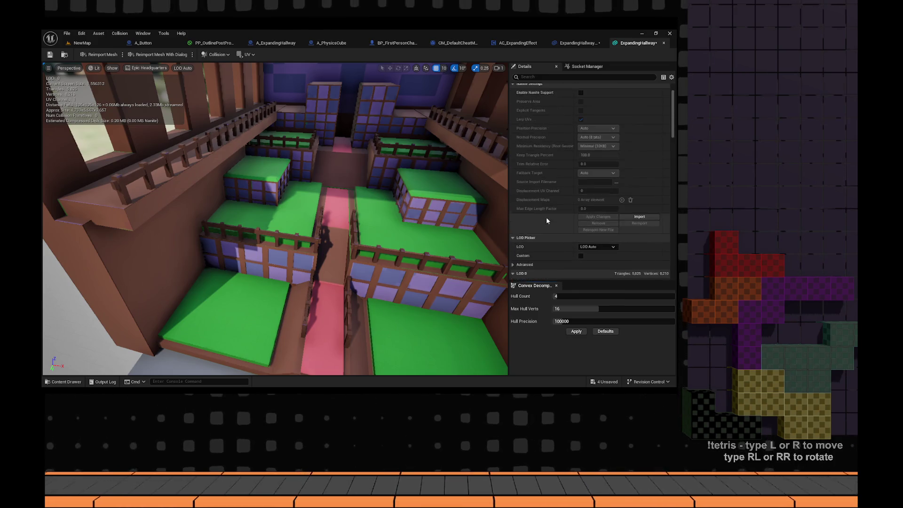
scroll(543, 215, "up", 3)
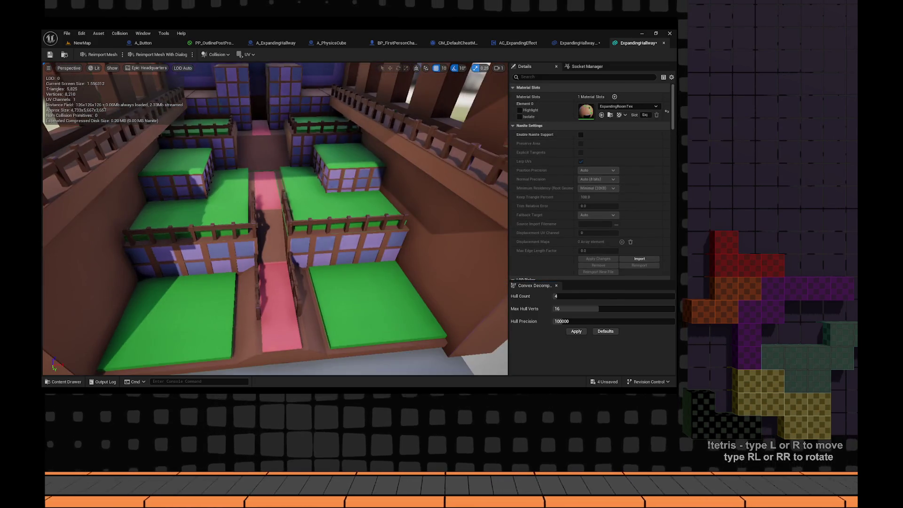
- Read the forum thread on mesh collision, then move over to Blender
key("alt+Tab")
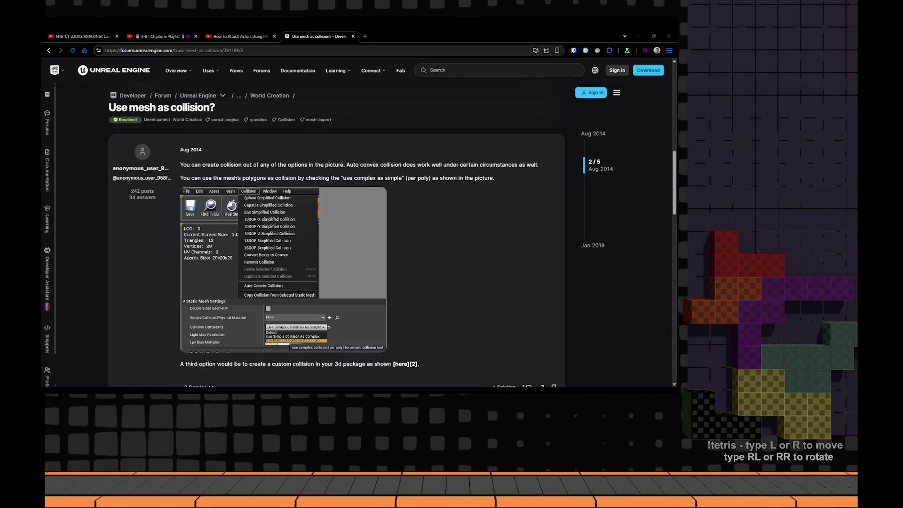
key("alt+Tab")
scroll(285, 115, "down", 6)
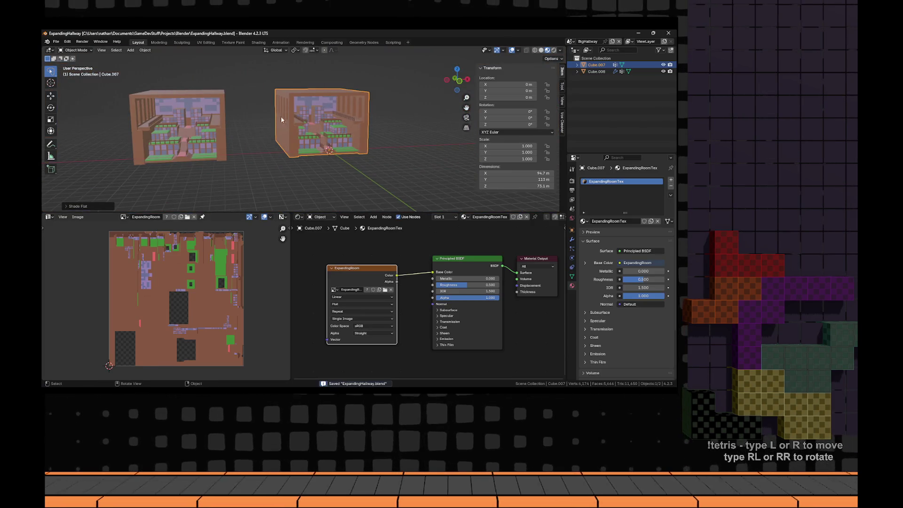
- Scale the hallway mesh to 0.75 in Blender and apply the scale
type("s")
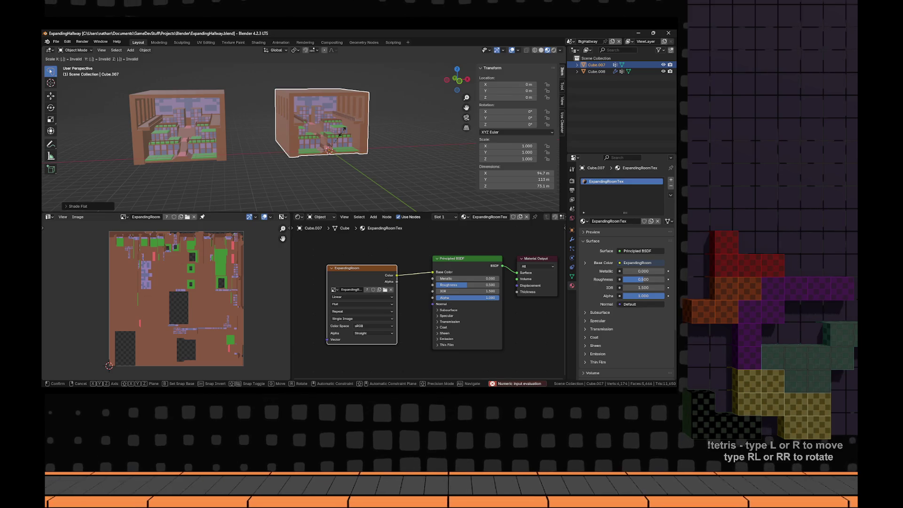
type(".75")
key("Return")
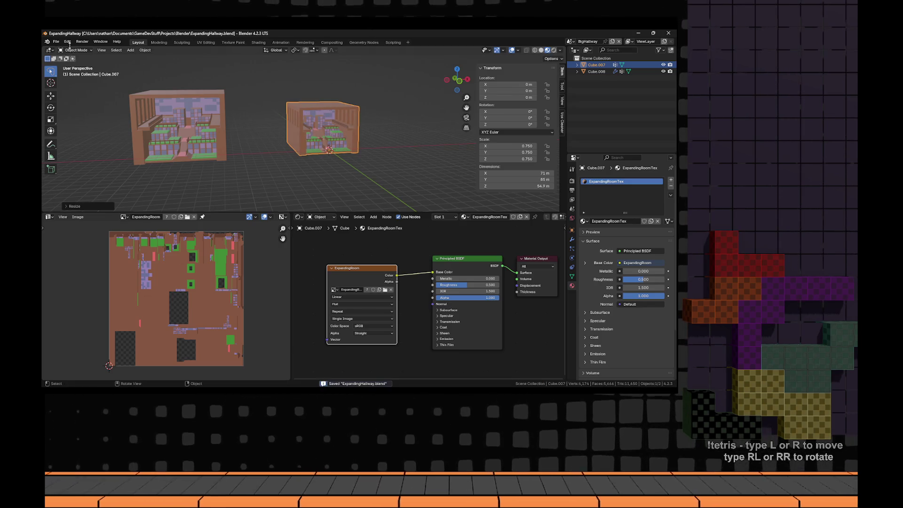
left_click(56, 42)
mouse_move(71, 142)
left_click(150, 197)
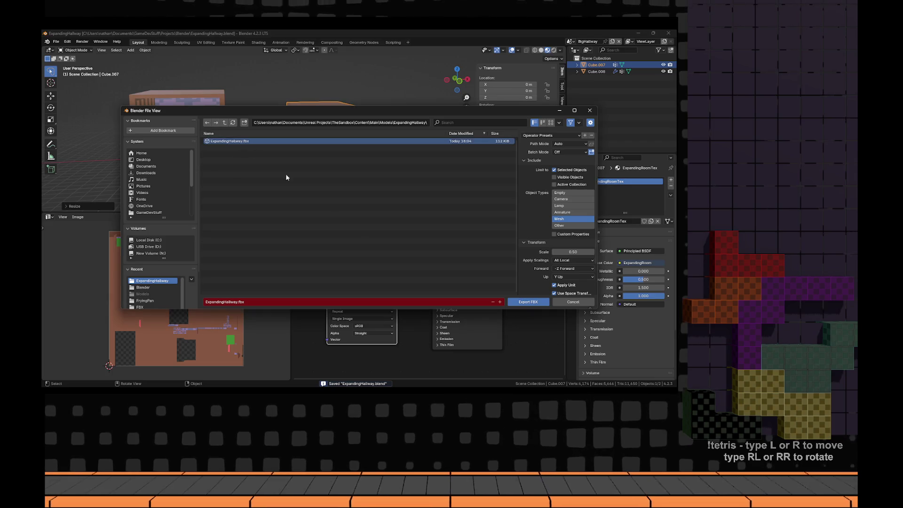
key("Escape")
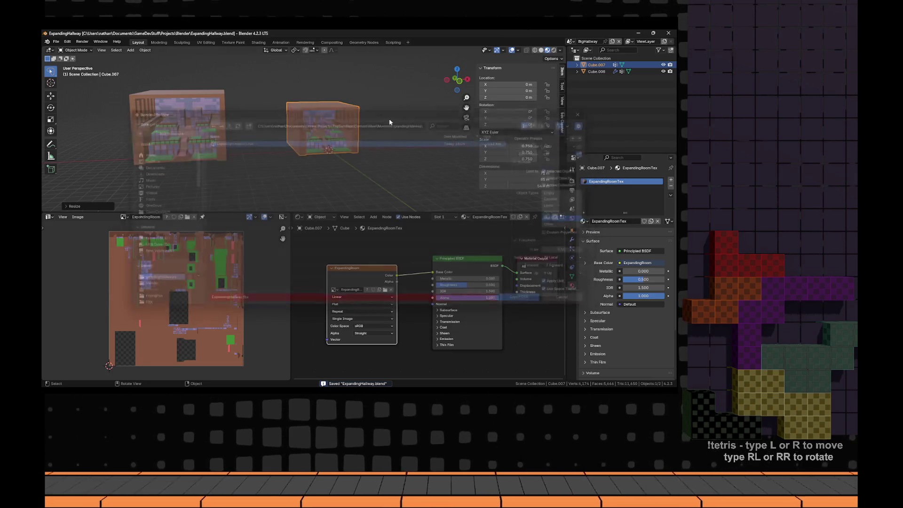
key("ctrl+a")
left_click(369, 114)
- Export the mesh as FBX, overwriting ExpandingHallway.fbx
left_click(56, 42)
mouse_move(70, 142)
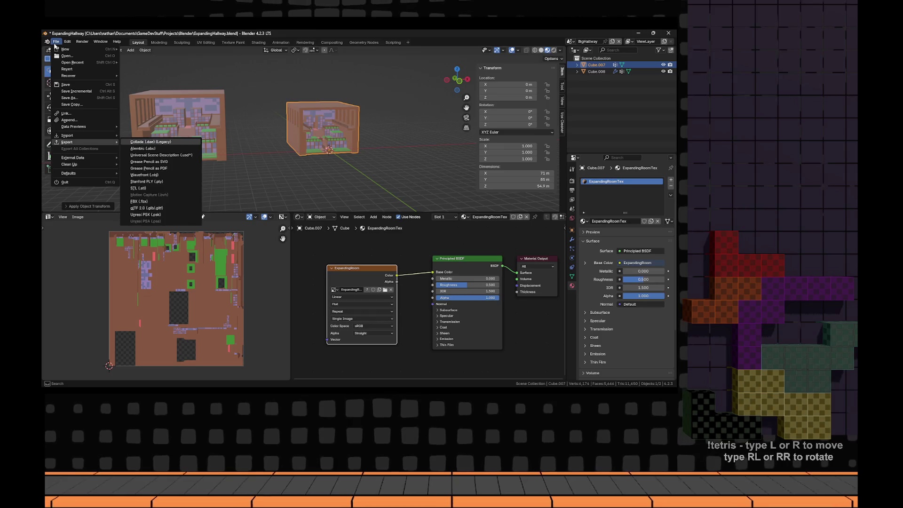
left_click(150, 198)
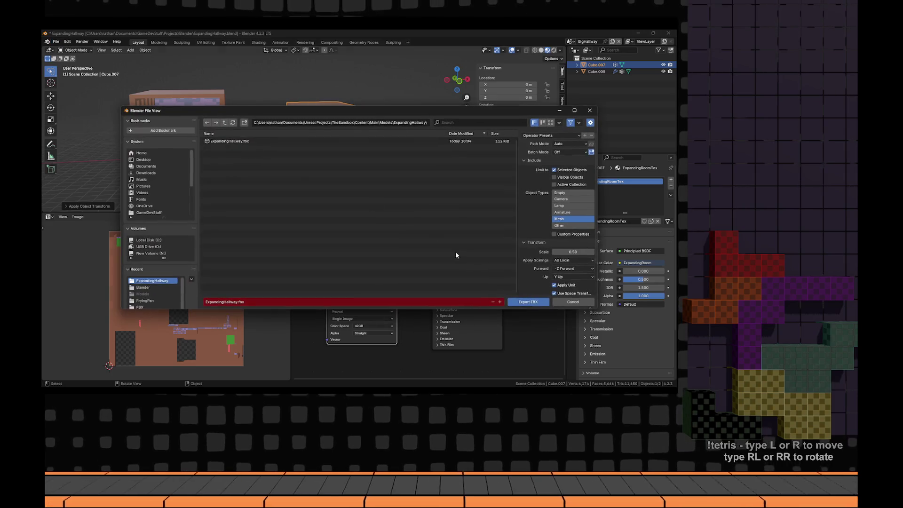
left_click(520, 303)
- Reimport the changed ExpandingHallway source in Unreal, then return to the NewMap level
key("alt+Tab")
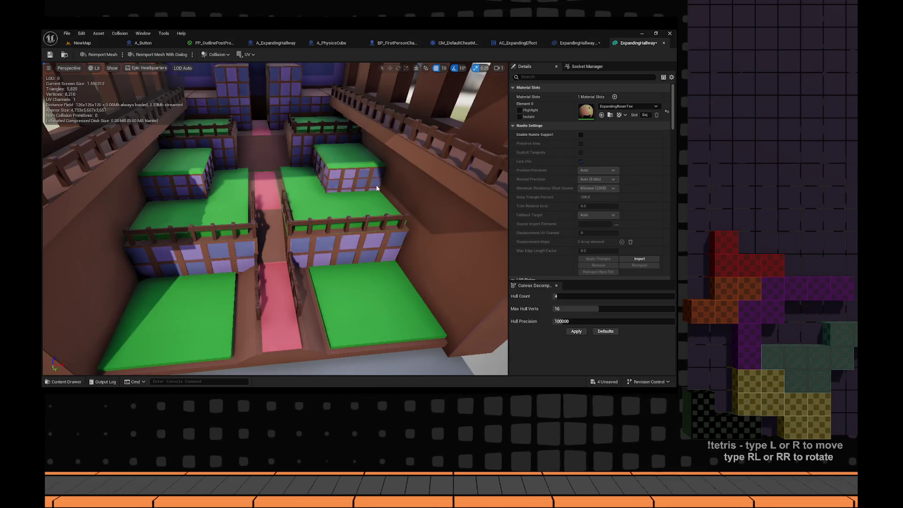
left_click_drag(355, 195, 332, 223)
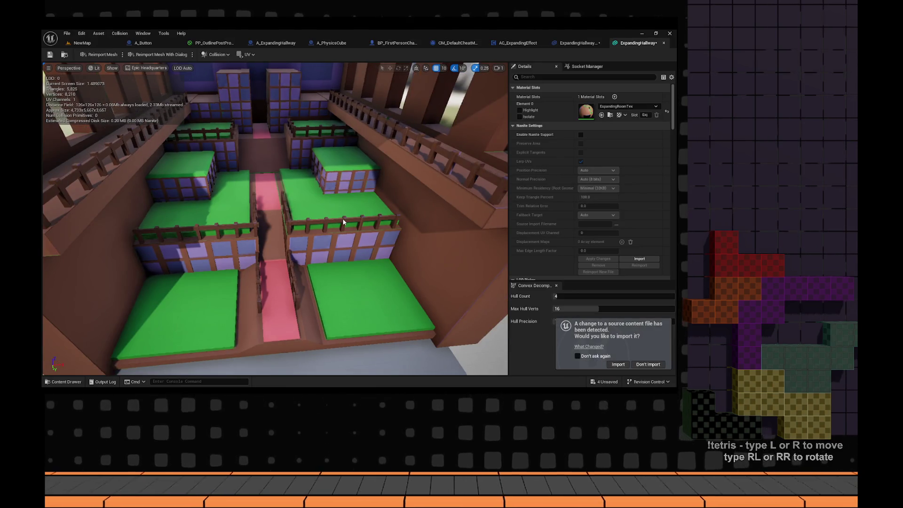
left_click(618, 364)
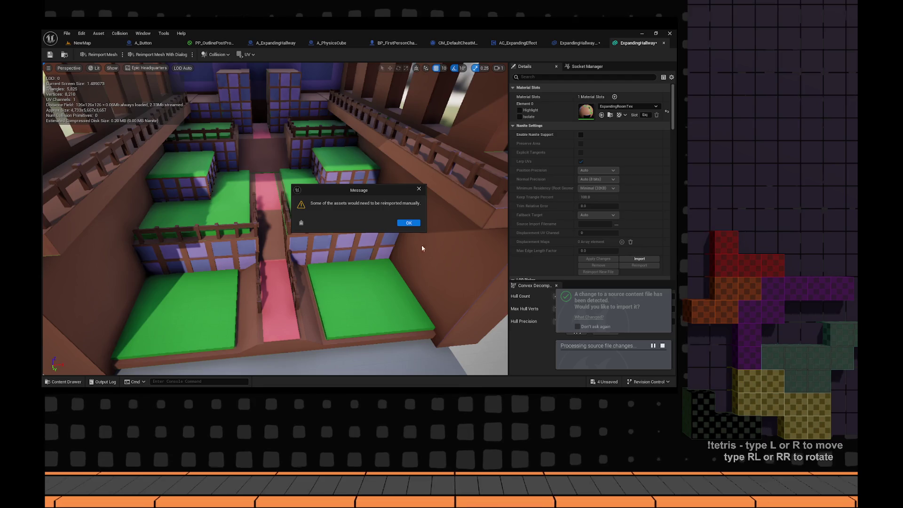
left_click(414, 224)
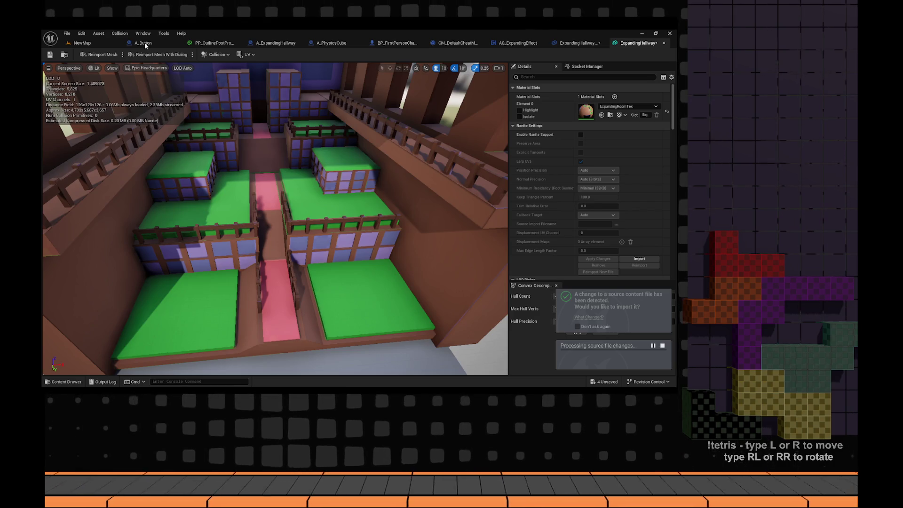
left_click(142, 44)
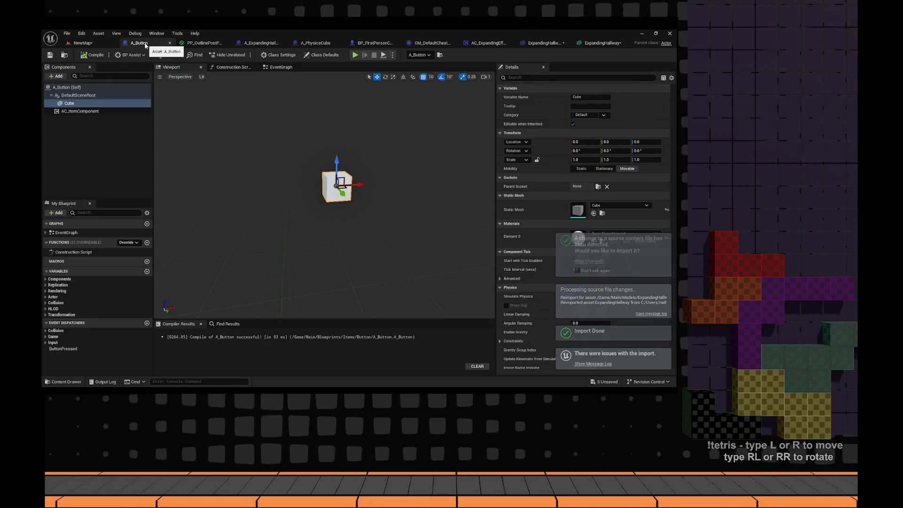
left_click(83, 42)
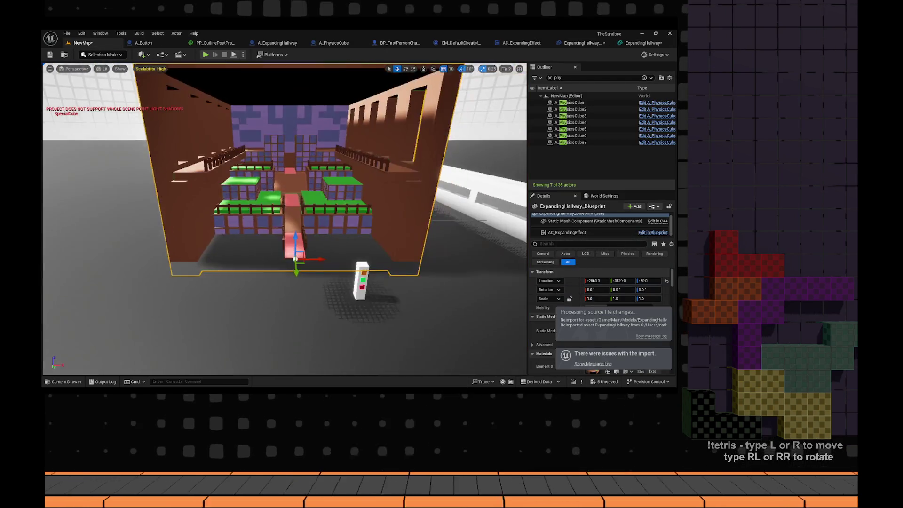
- Raise the hallway actor to Z 50, then play-test walking toward the button pillar
left_click_drag(336, 215, 339, 203)
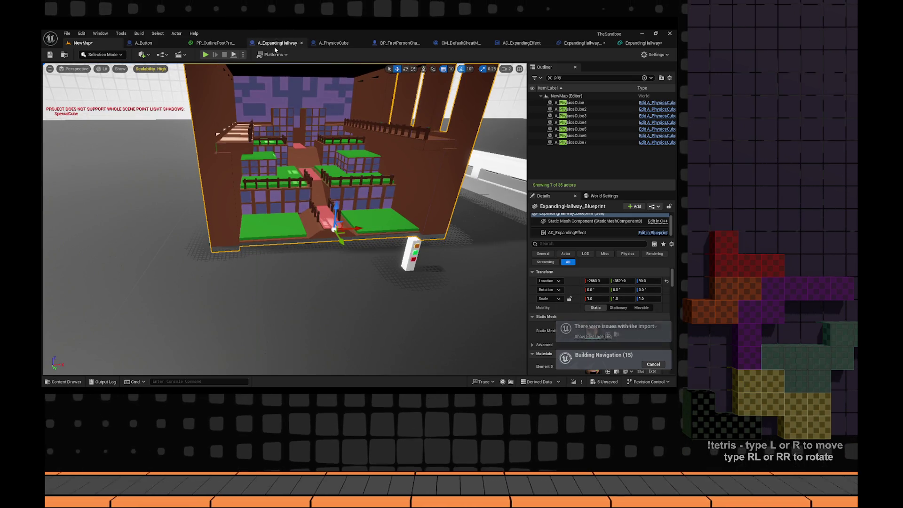
key("alt+p")
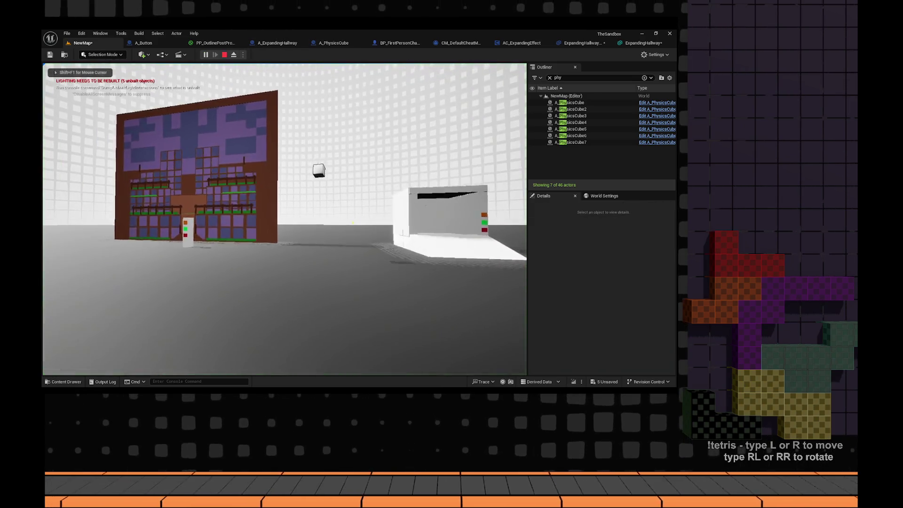
key("w")
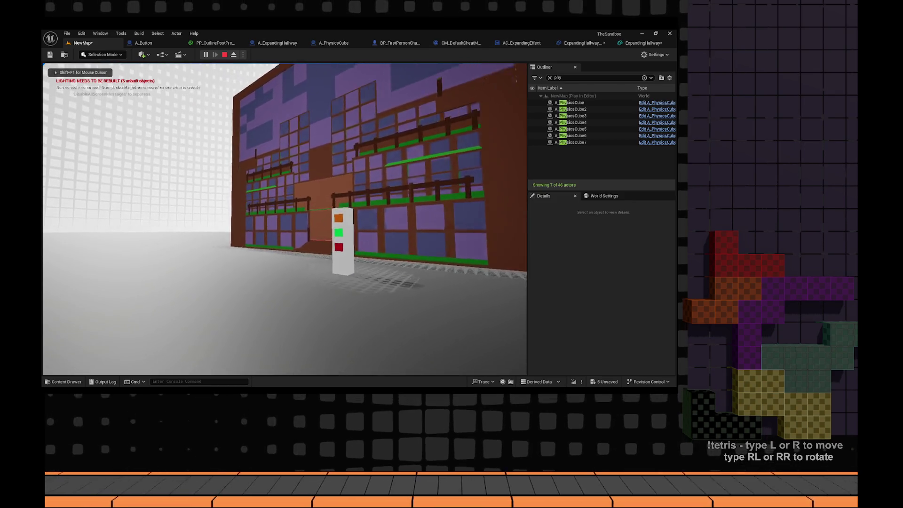
key("w")
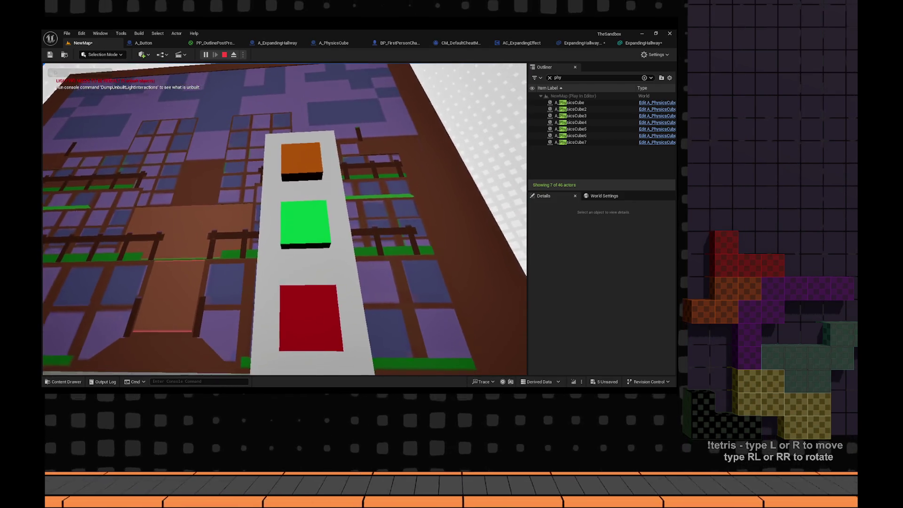
key("s")
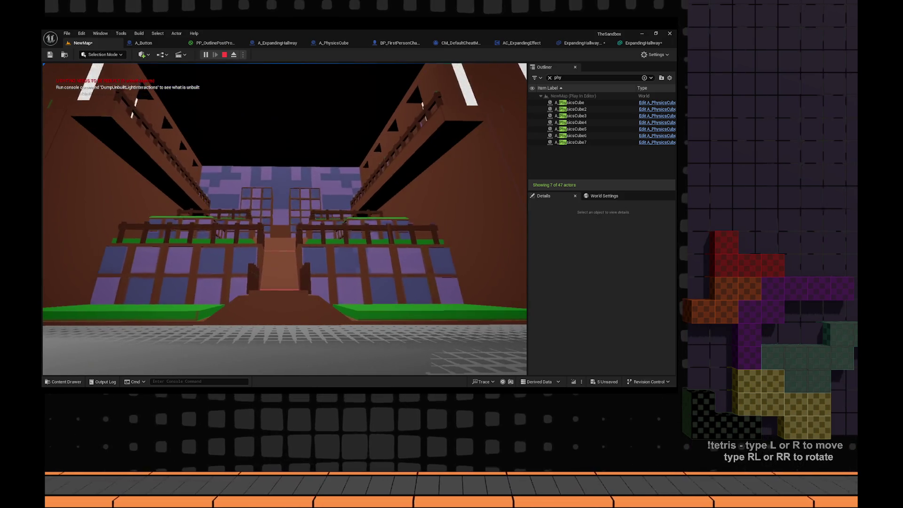
key("Escape")
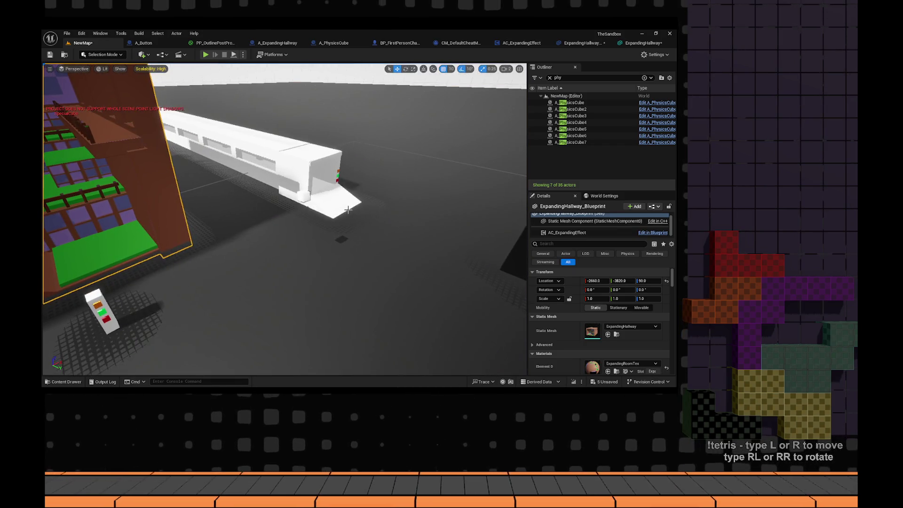
- Move and stretch the white cubes into a ramp and platform leading to the hallway
left_click(387, 206)
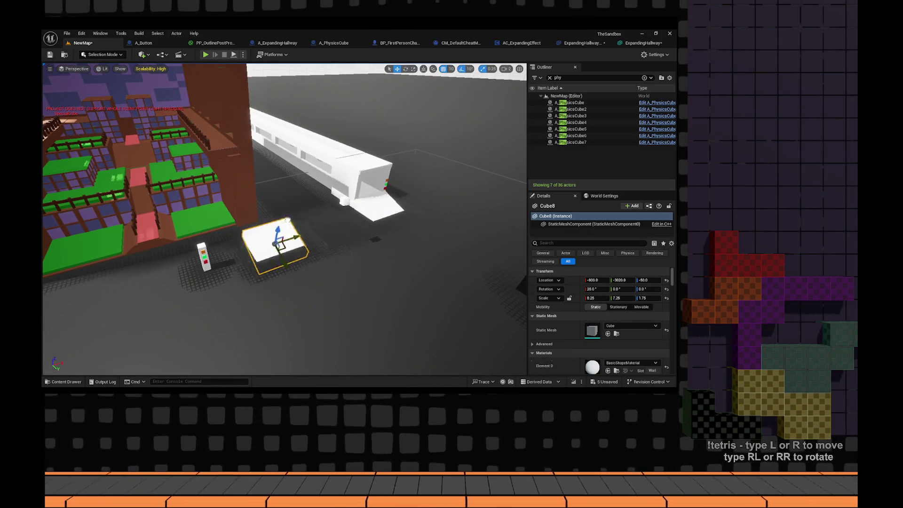
left_click_drag(188, 248, 282, 254)
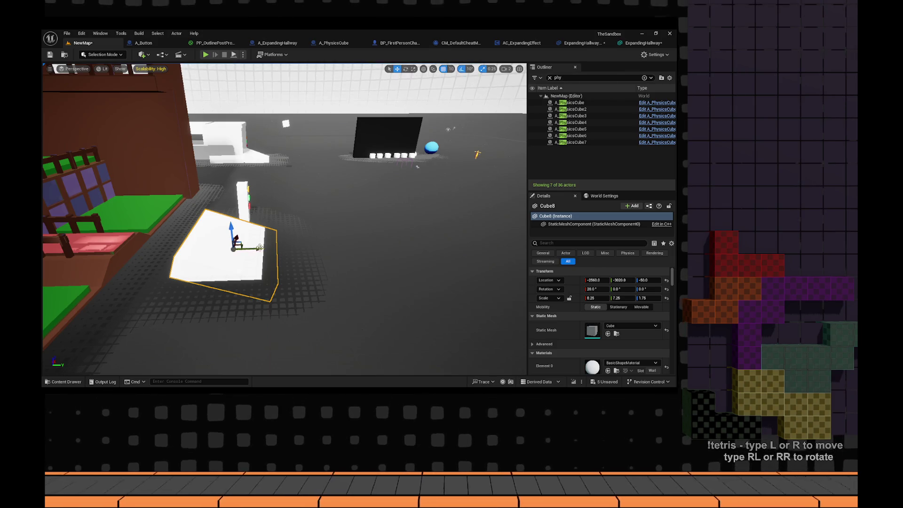
left_click_drag(260, 248, 334, 246)
mouse_move(254, 158)
left_mouse_down()
mouse_move(357, 141)
mouse_move(187, 203)
mouse_move(320, 201)
left_mouse_up()
mouse_move(382, 195)
left_mouse_down()
mouse_move(382, 210)
mouse_move(252, 213)
left_mouse_up()
left_click_drag(320, 207, 365, 205)
key("r")
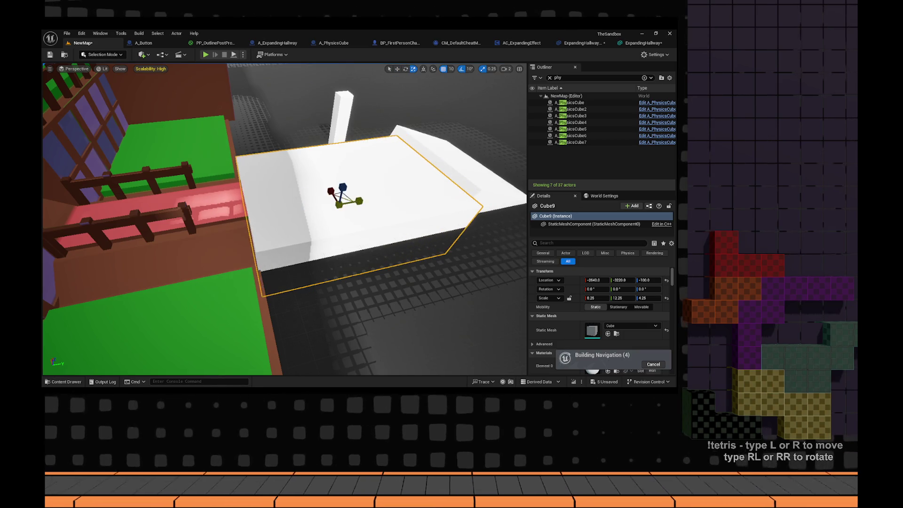
left_click_drag(421, 247, 391, 273)
- Select the button's red light and white pillar together
left_click(363, 217)
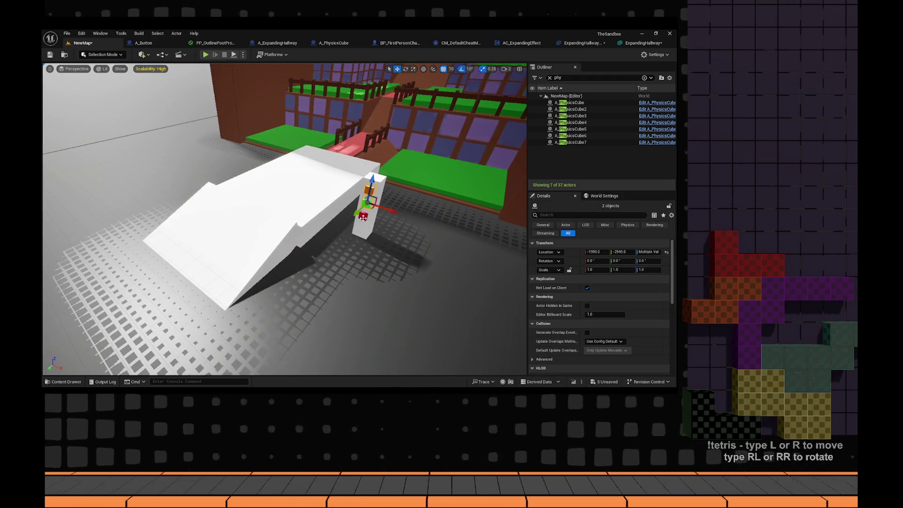
left_click(375, 203, "ctrl")
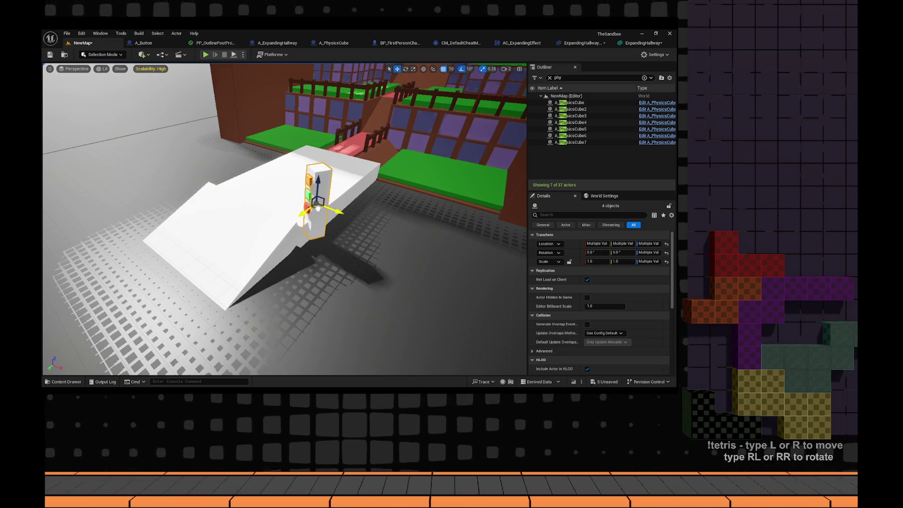
left_click_drag(318, 202, 386, 255)
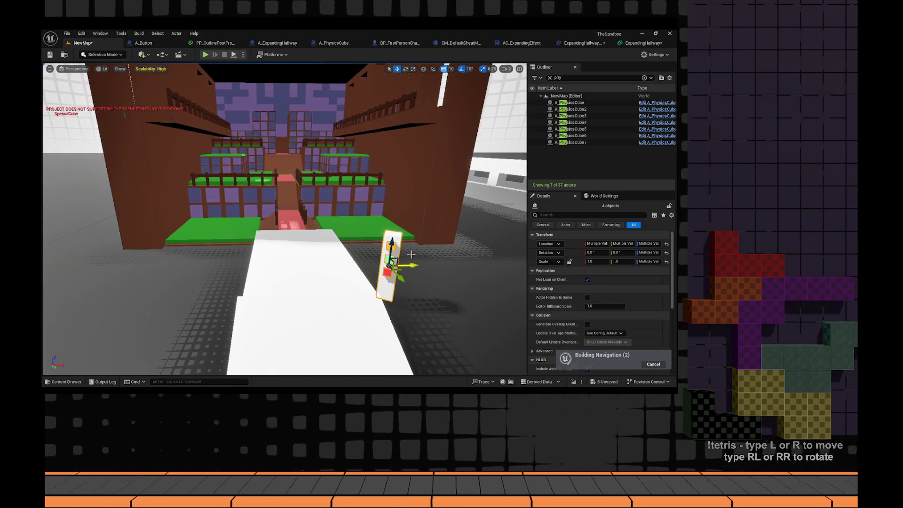
- Play-test walking up the white ramp to the button panel, then stop
key("alt+p")
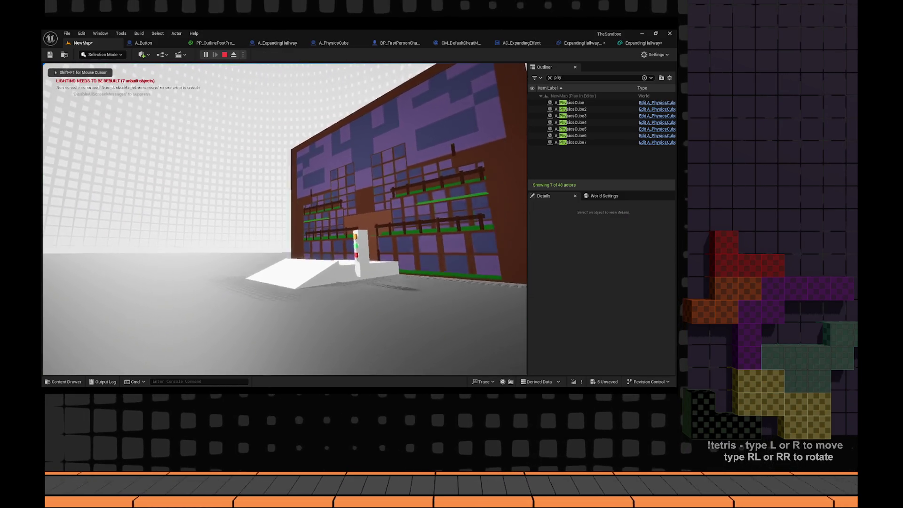
key("w")
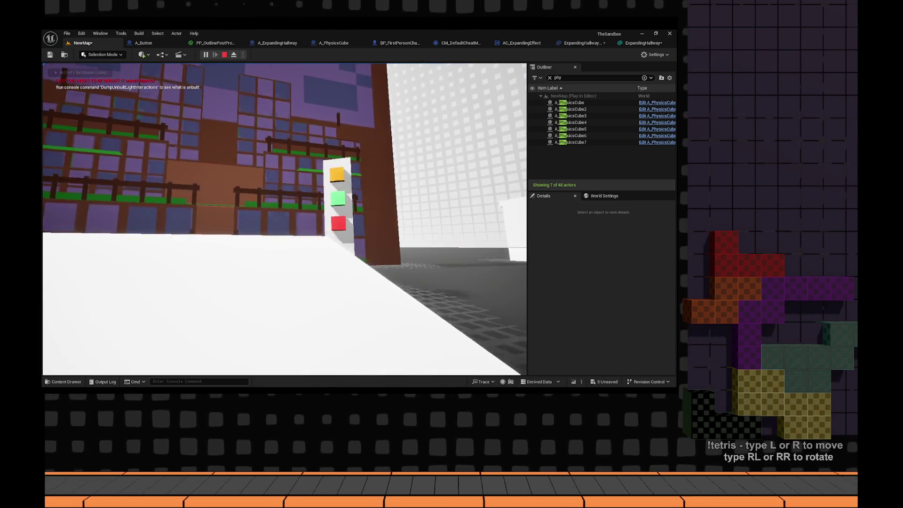
key("s")
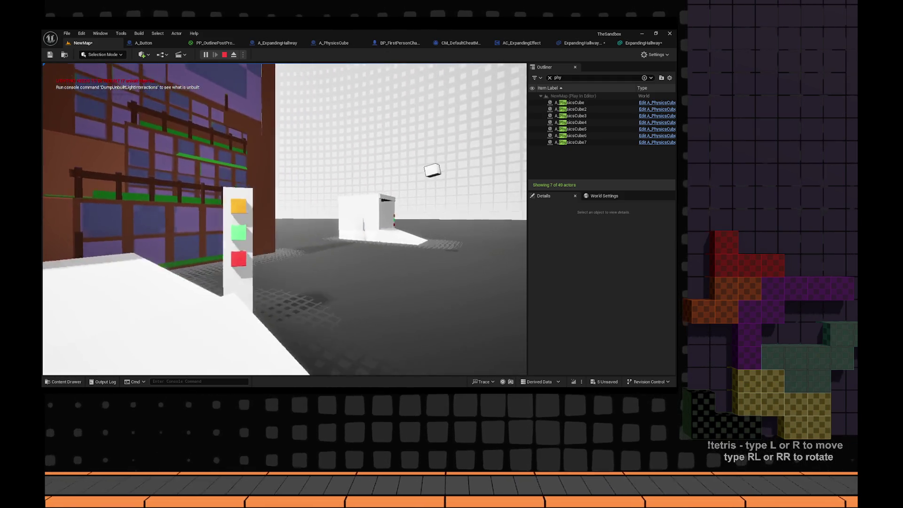
key("Escape")
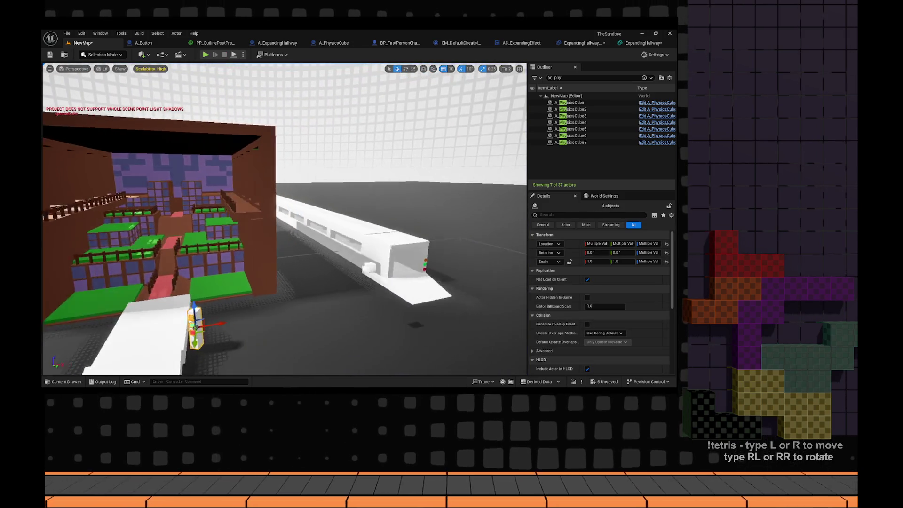
- Rotate A_PhysicsCube3 to -90 on Z and raise it above the white ramp
double_click(571, 115)
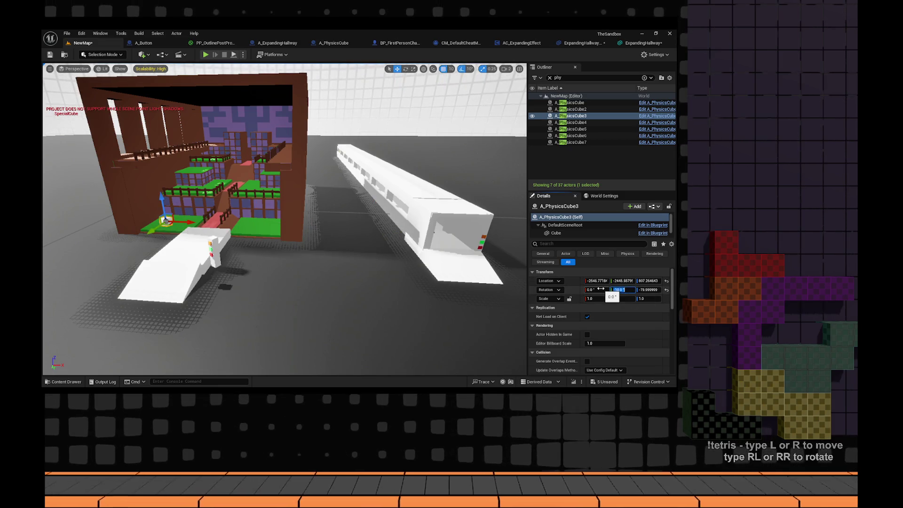
key("Return")
key("f")
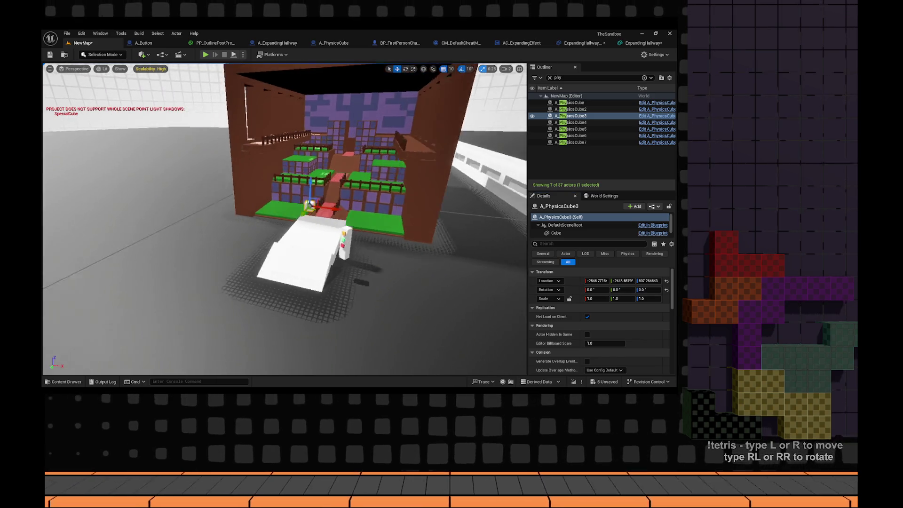
key("e")
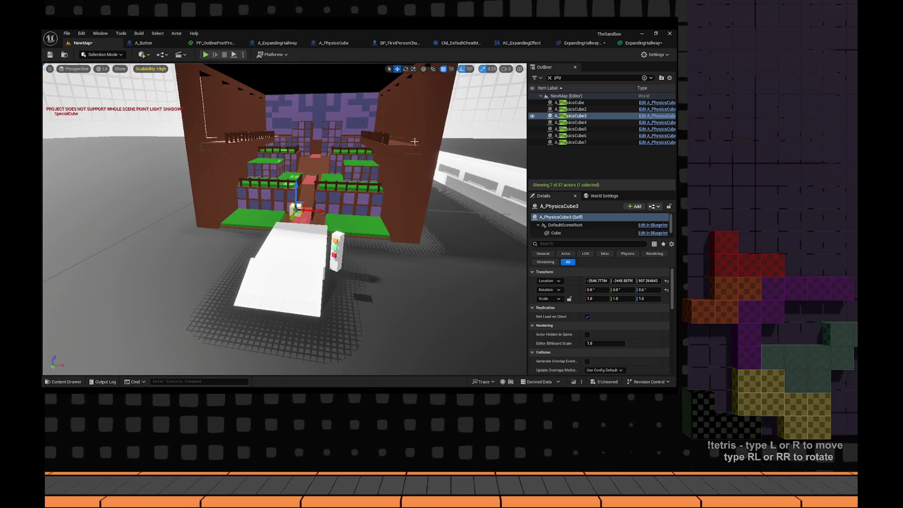
scroll(414, 141, "up", 5)
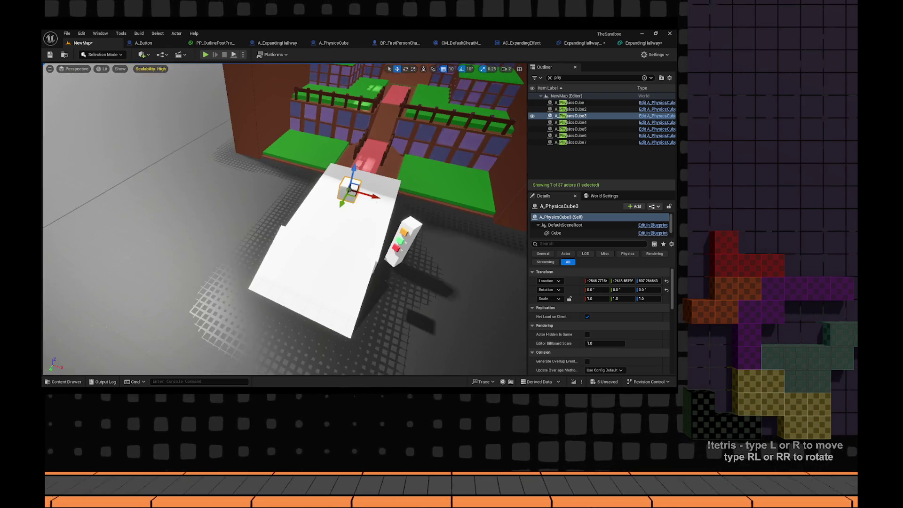
key("w")
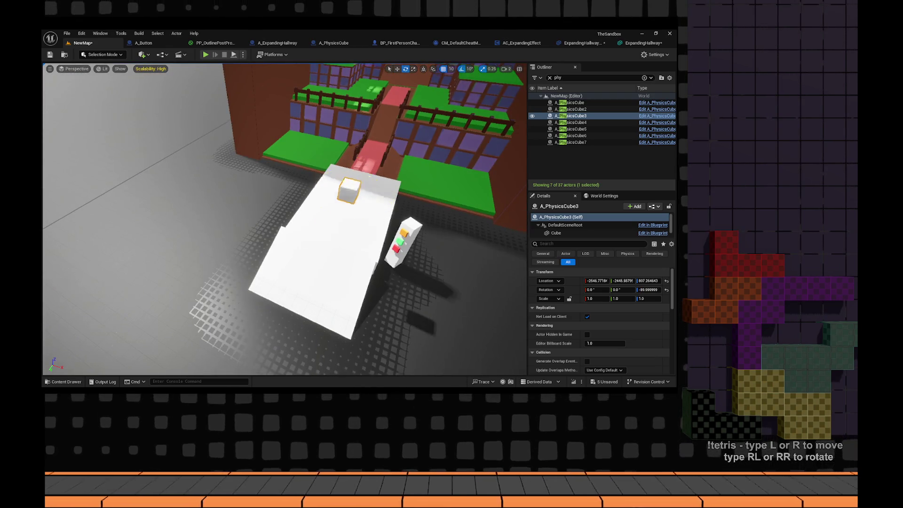
mouse_move(364, 180)
left_mouse_down()
mouse_move(320, 186)
mouse_move(364, 180)
left_mouse_up()
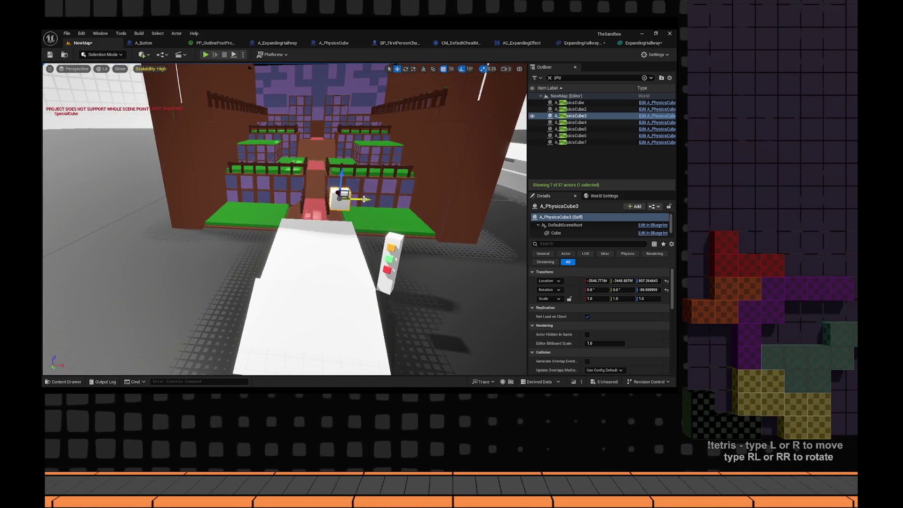
scroll(347, 201, "down", 5)
left_click_drag(295, 194, 296, 161)
- Start a play test and walk toward the white ramp and button panel
key("alt+p")
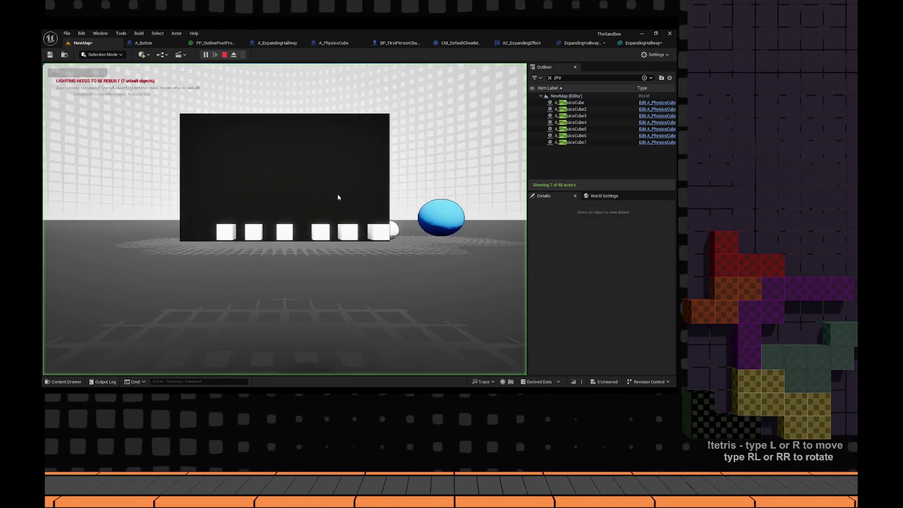
key("w")
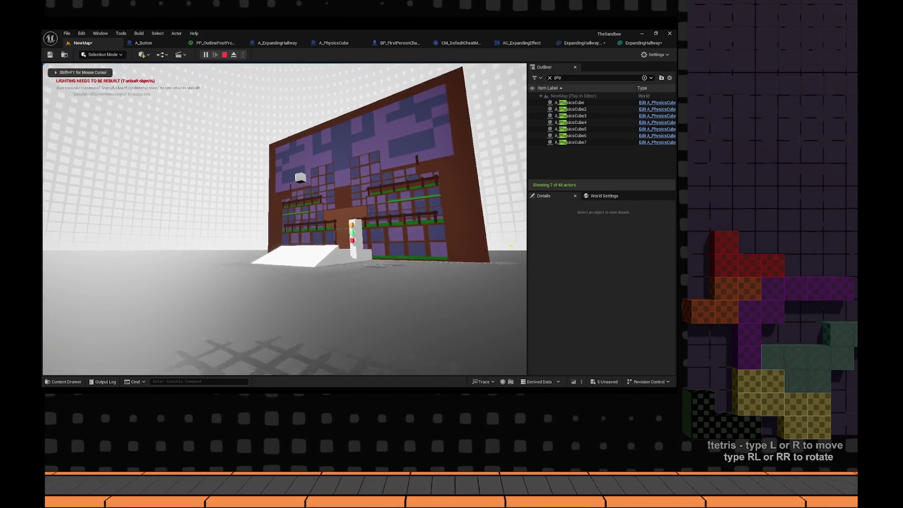
key("w")
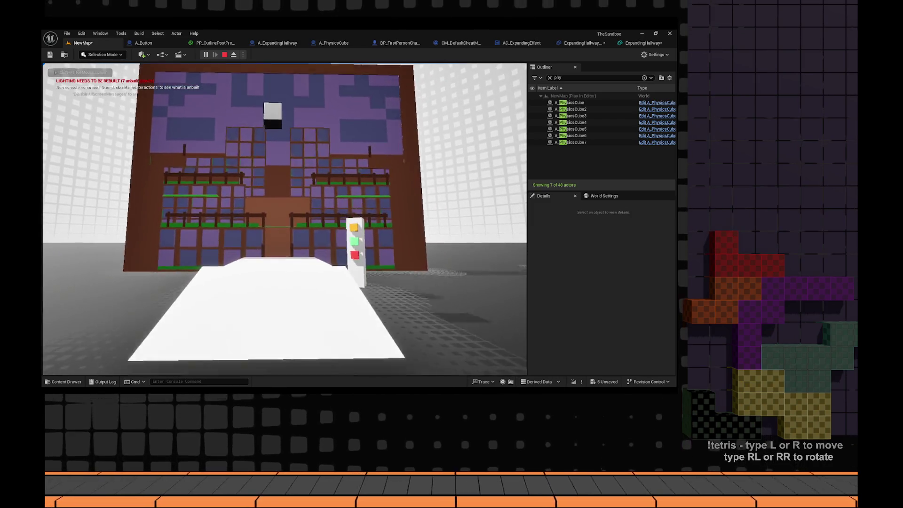
key("w")
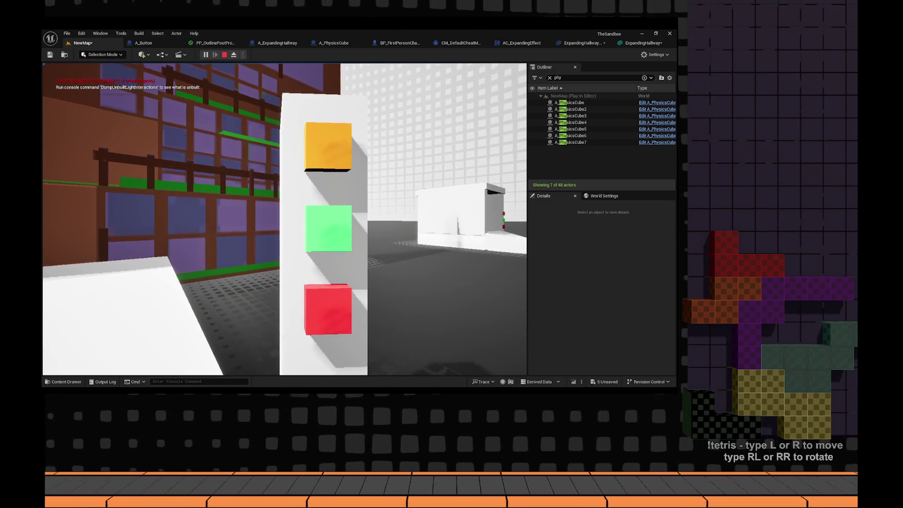
key("grave")
type("Camera_TestClaim")
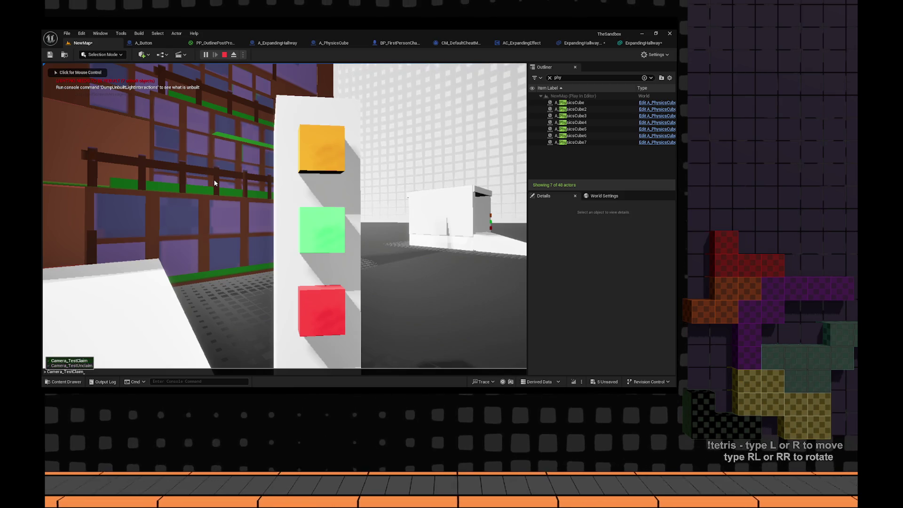
left_click(215, 183)
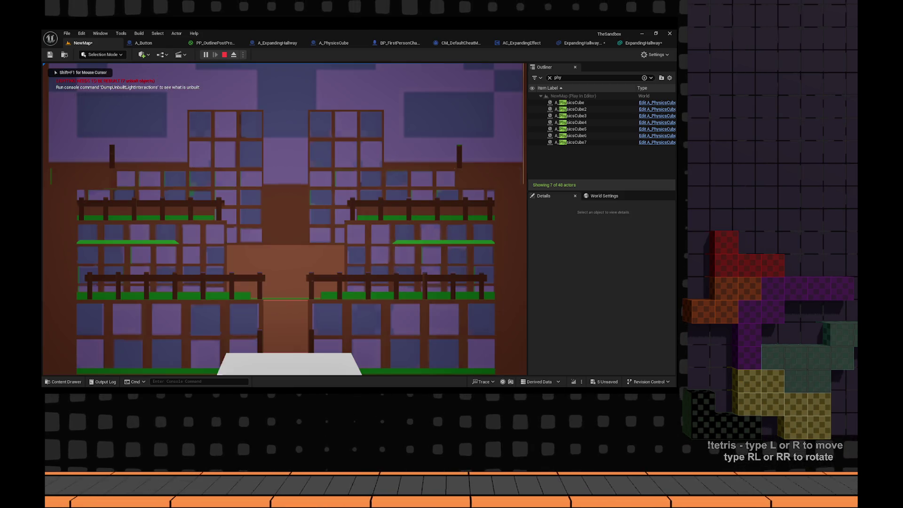
left_click(214, 183)
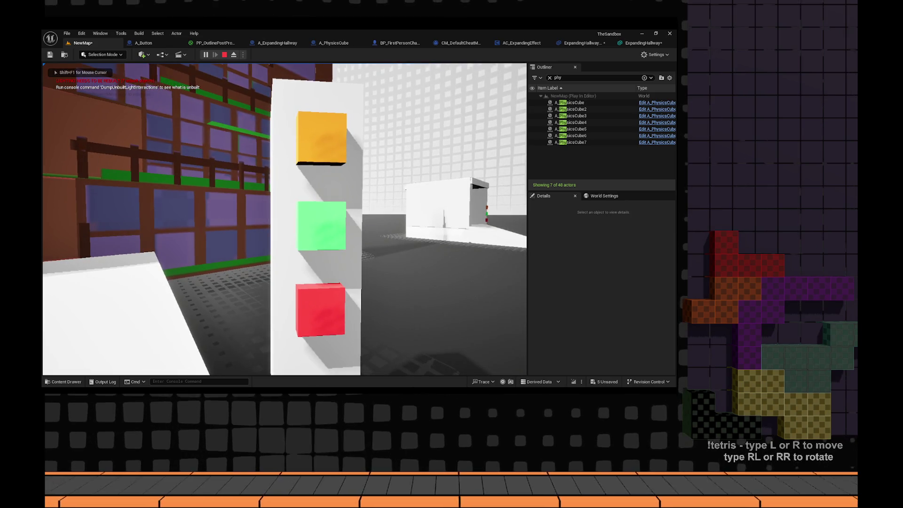
left_click(214, 184)
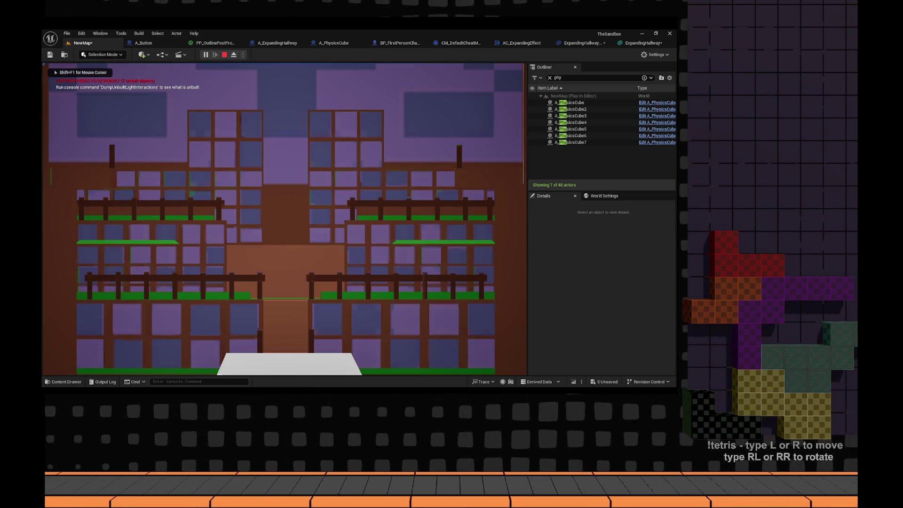
left_click(215, 185)
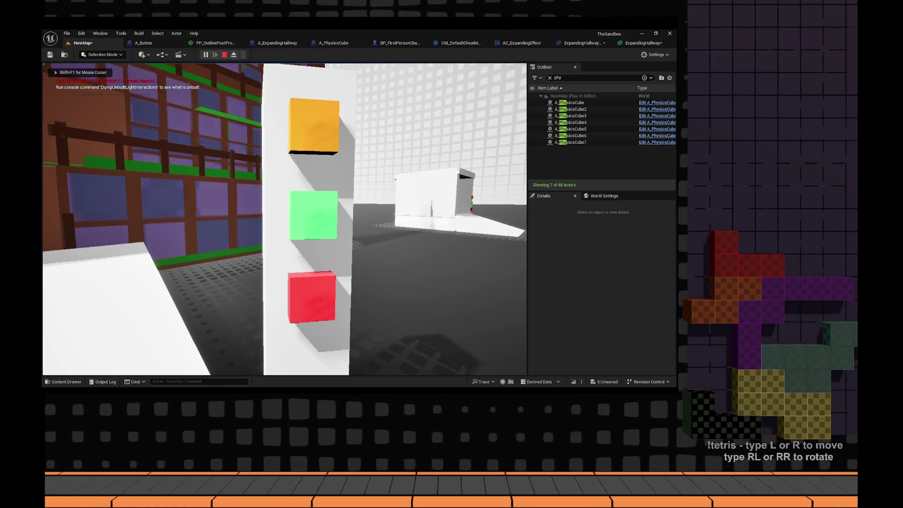
- Look around from the ramp at the buttons and down the hallway
key("shift+F1")
left_click(215, 185)
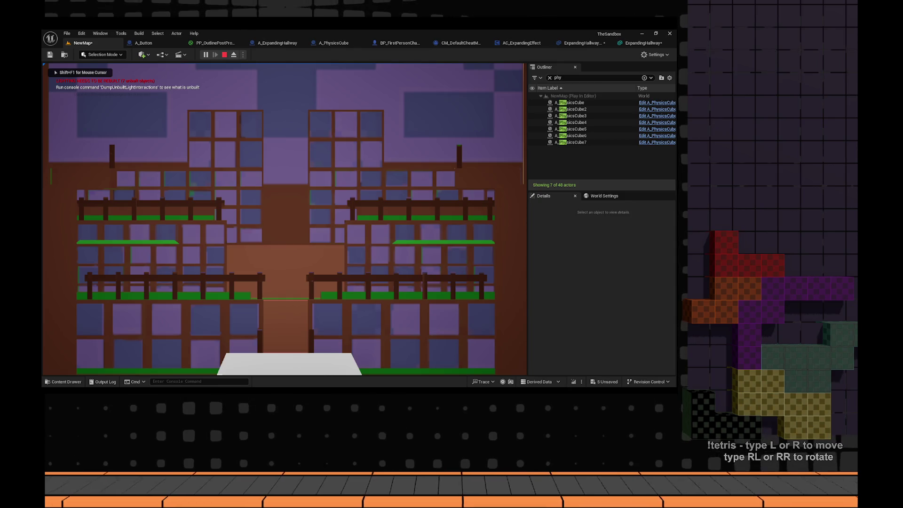
left_click(216, 188)
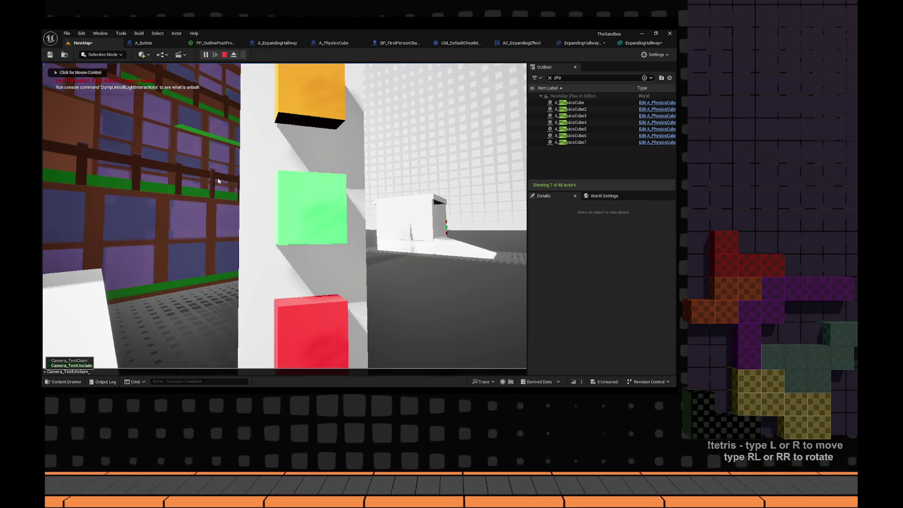
left_click(218, 180)
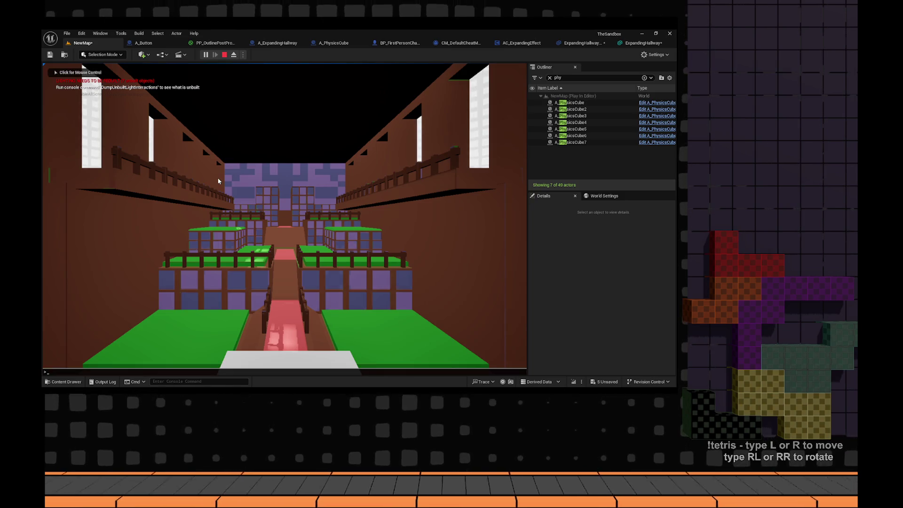
left_click(218, 181)
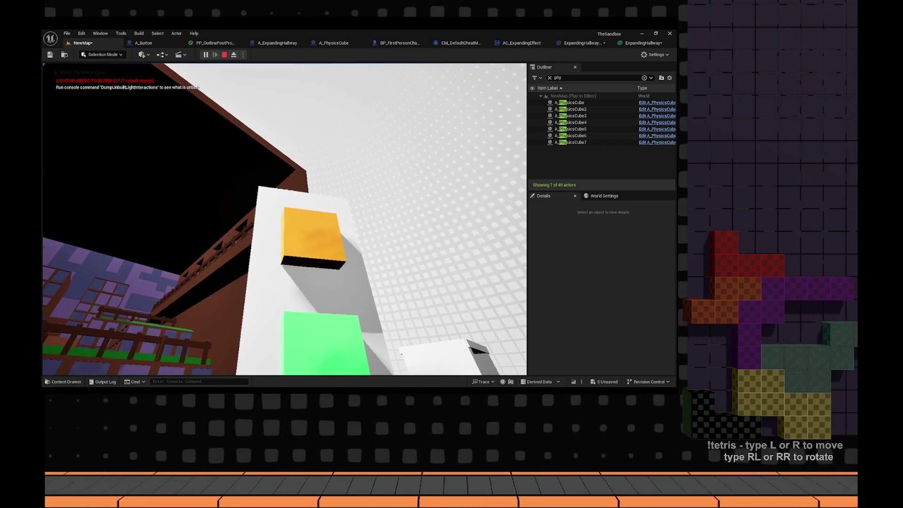
type("Camera_TestUnclaim")
left_click(216, 115)
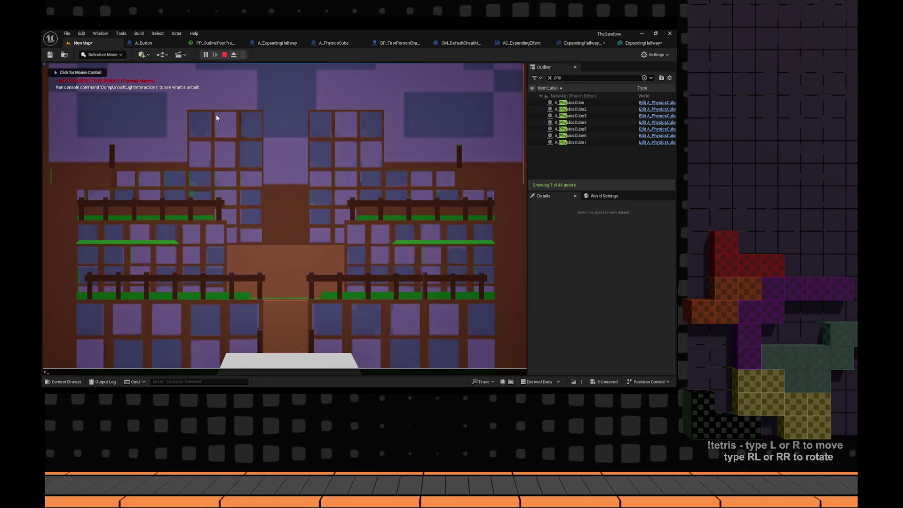
left_click(216, 115)
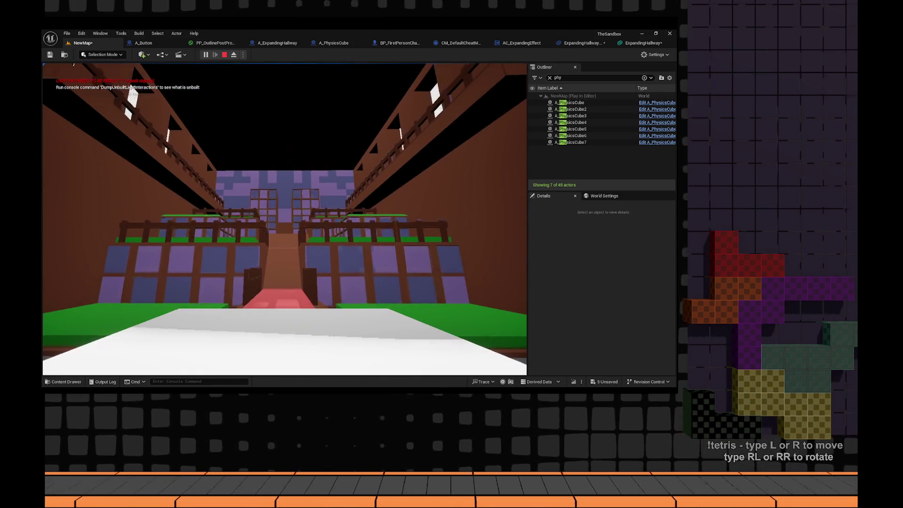
- Walk onto the white ramp, climb the red ramp, and roam the green balconies
key("w")
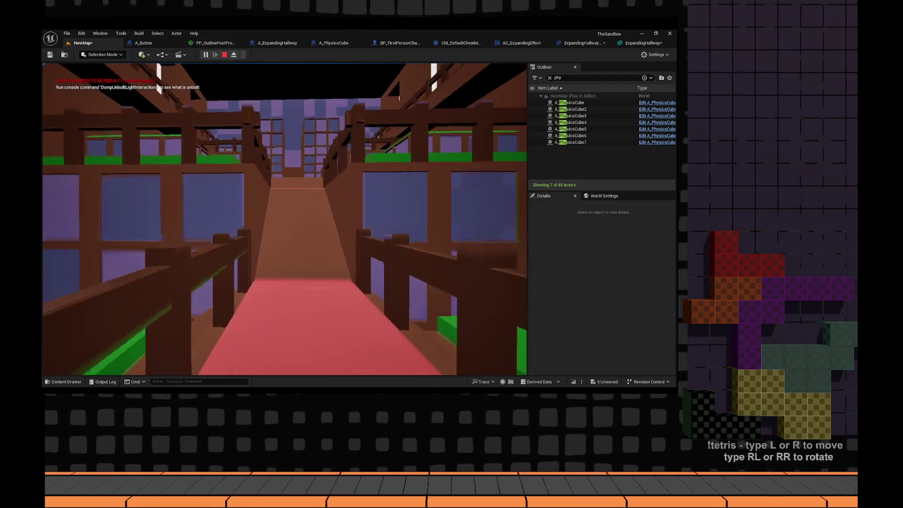
key("w")
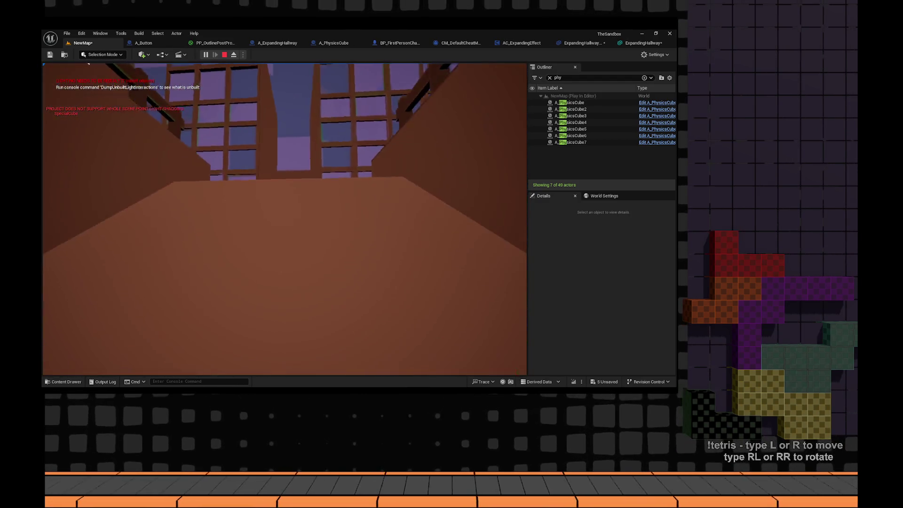
key("w")
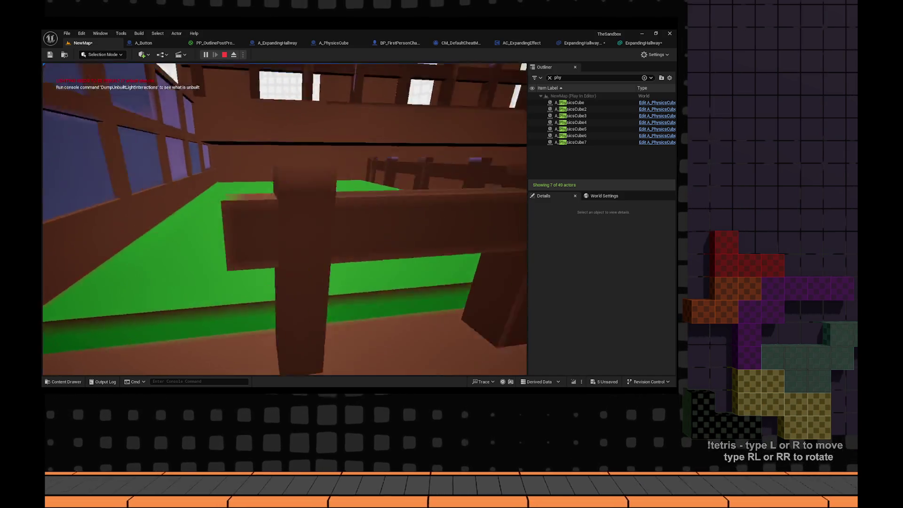
key("w")
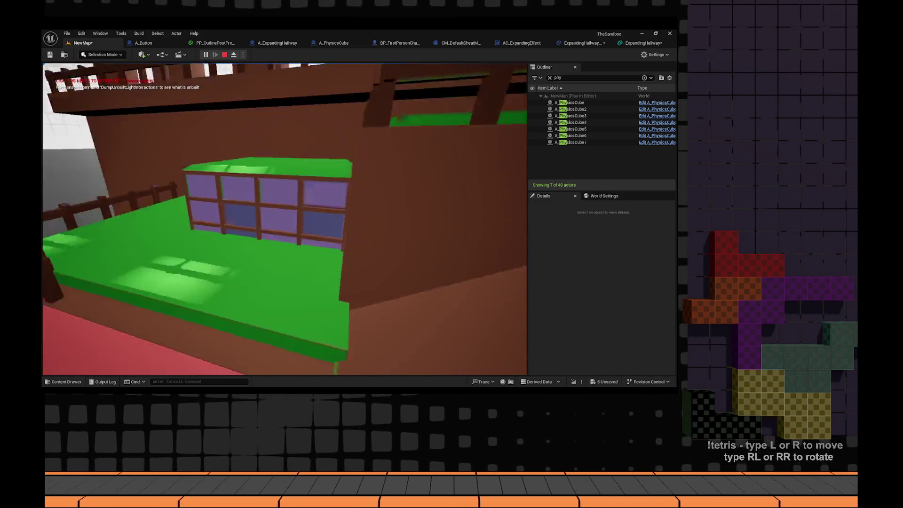
key("w")
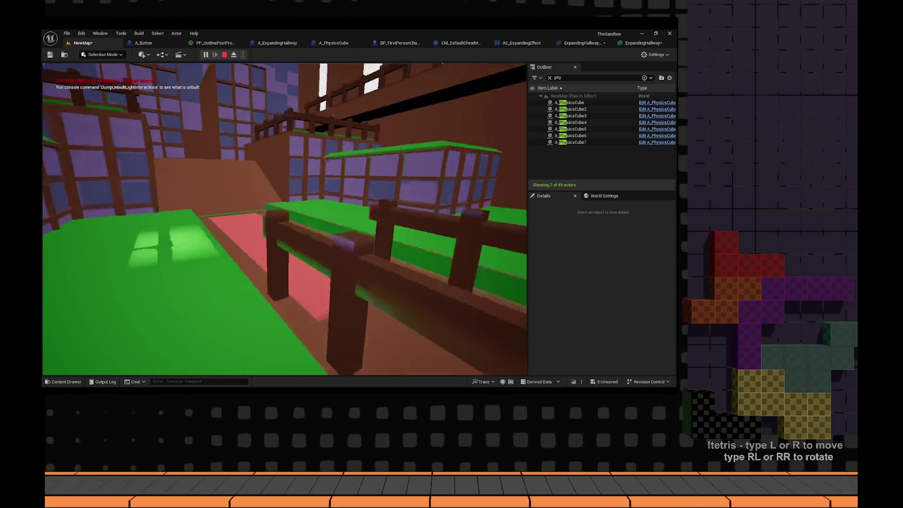
key("w")
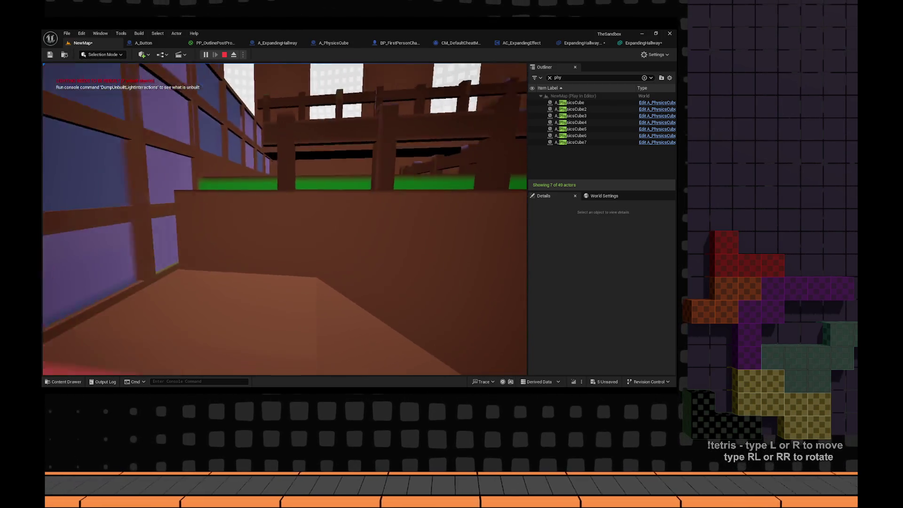
key("w")
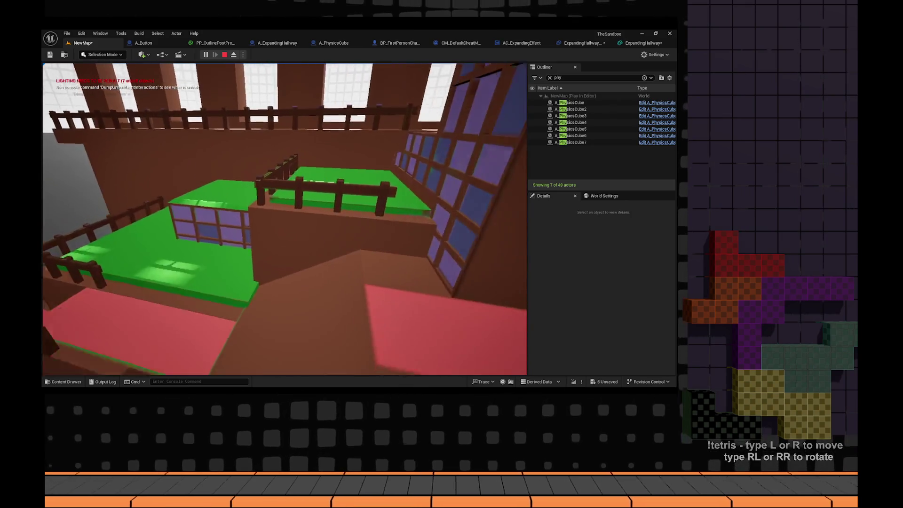
key("w")
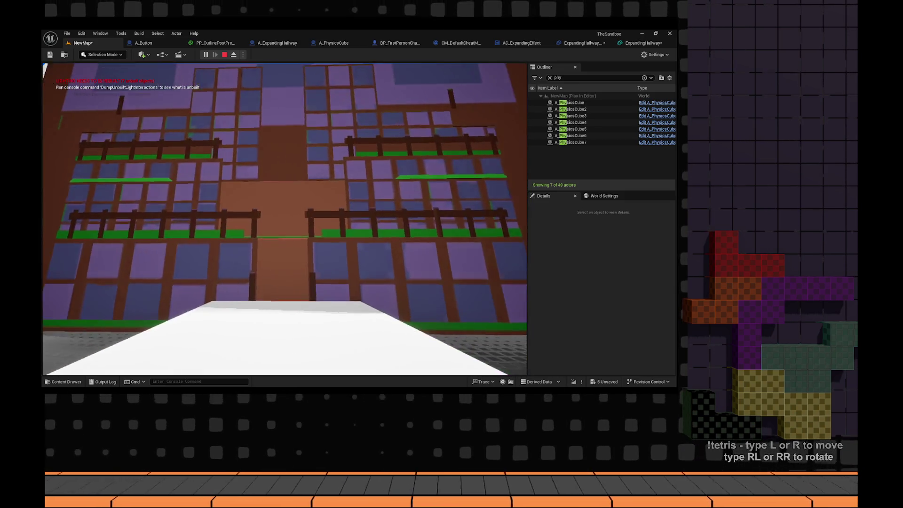
- Rewind the trailer video to 03:38, then switch back to the Unreal play session
key("alt+Tab")
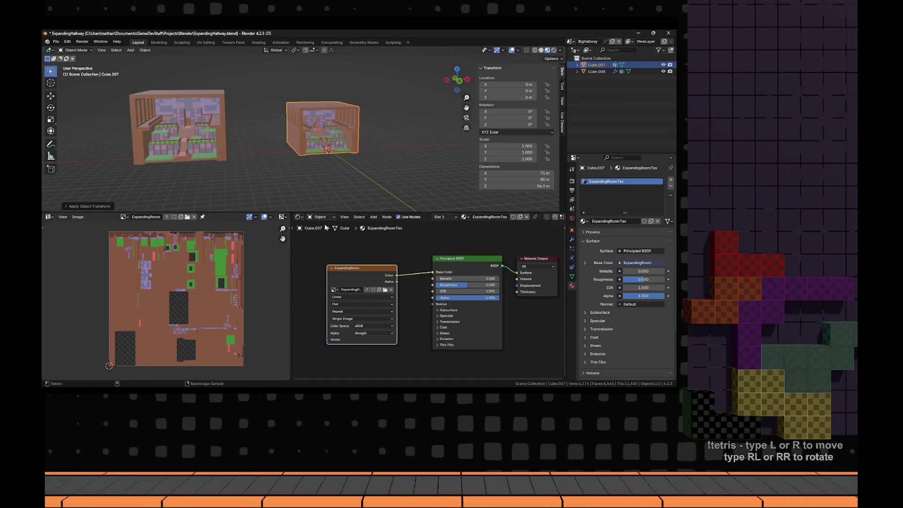
key("alt+Tab")
key("alt+Tab")
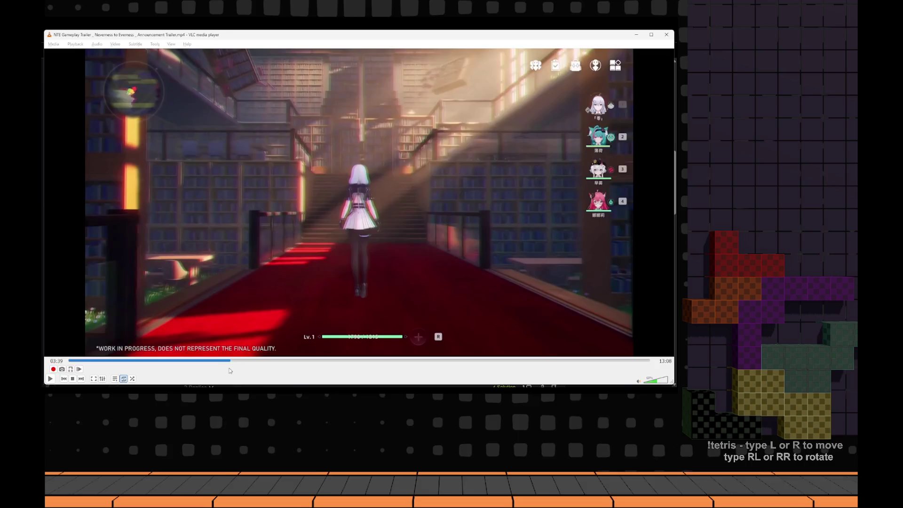
left_click_drag(231, 362, 231, 364)
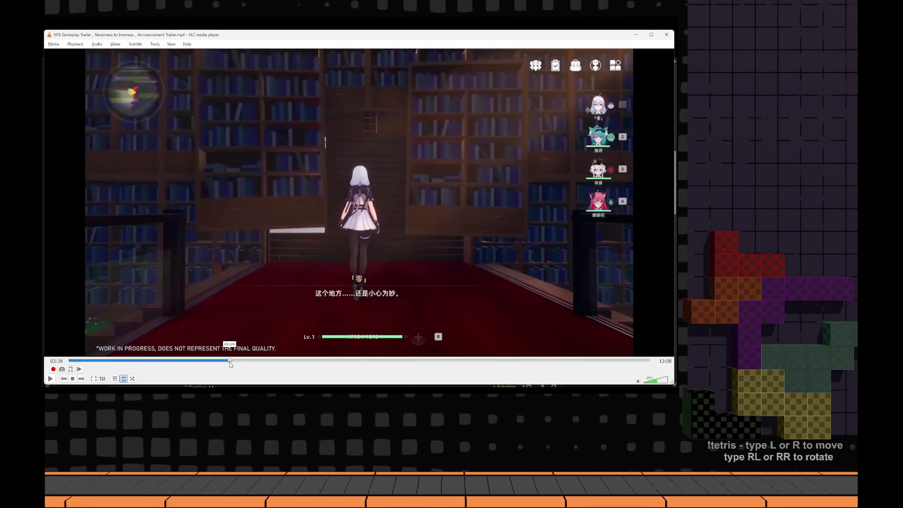
key("alt+Tab")
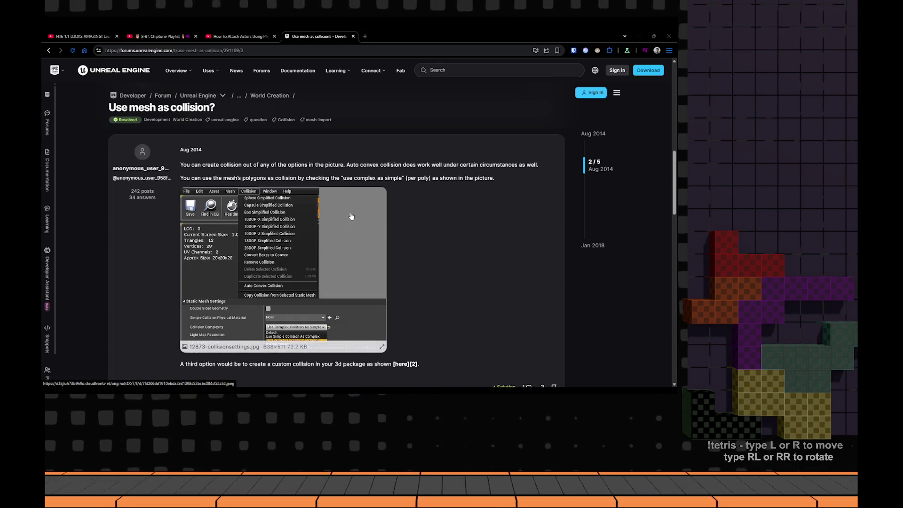
key("alt+Tab")
key("alt+Tab")
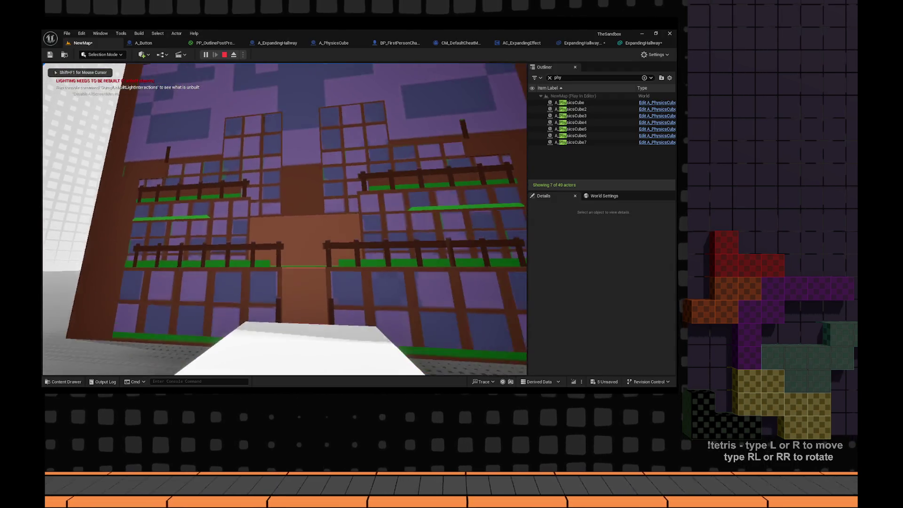
- Walk across the white ramp toward the orange, green and red buttons
key("w")
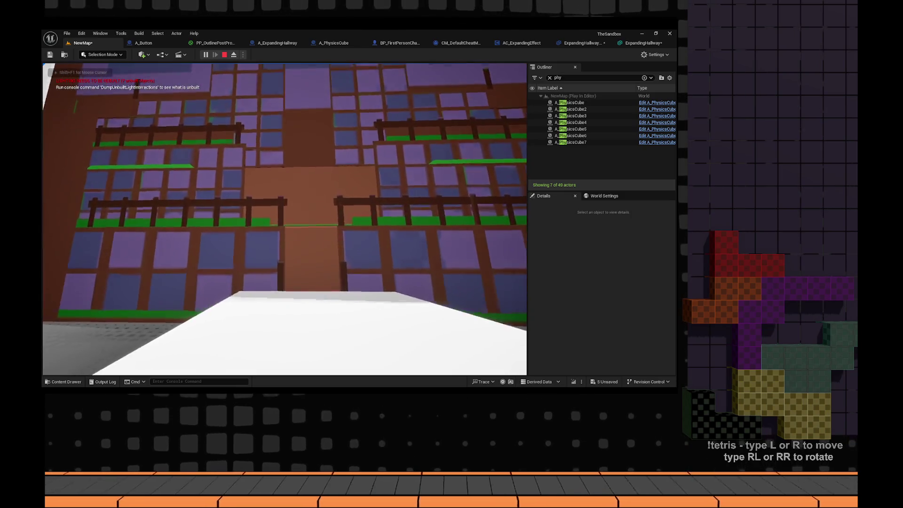
mouse_move(284, 219)
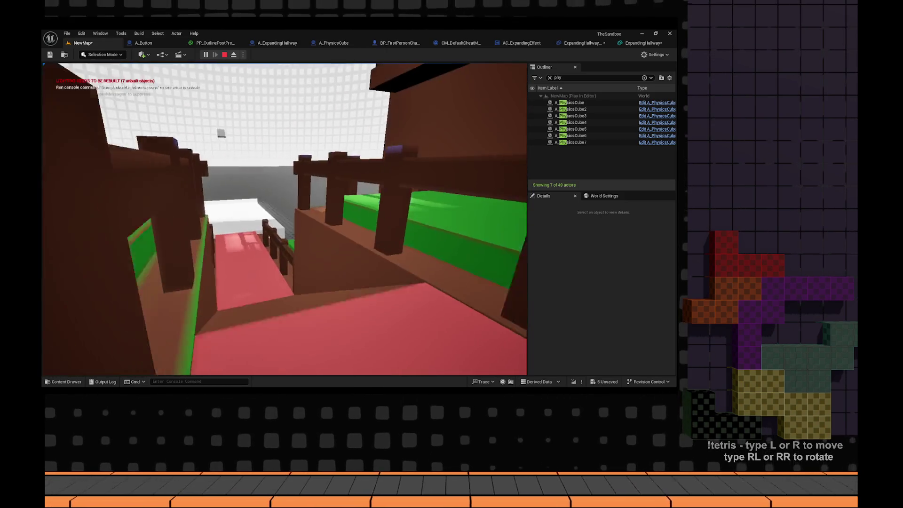
key("w")
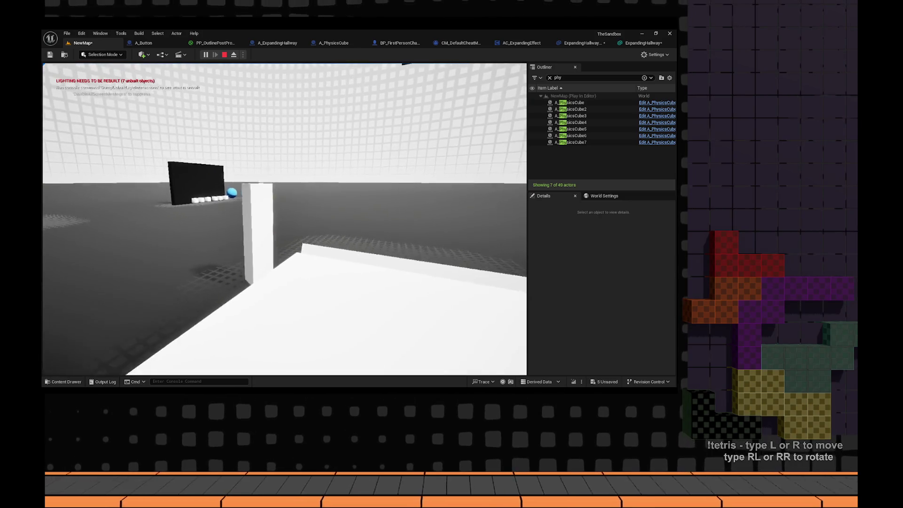
key("w")
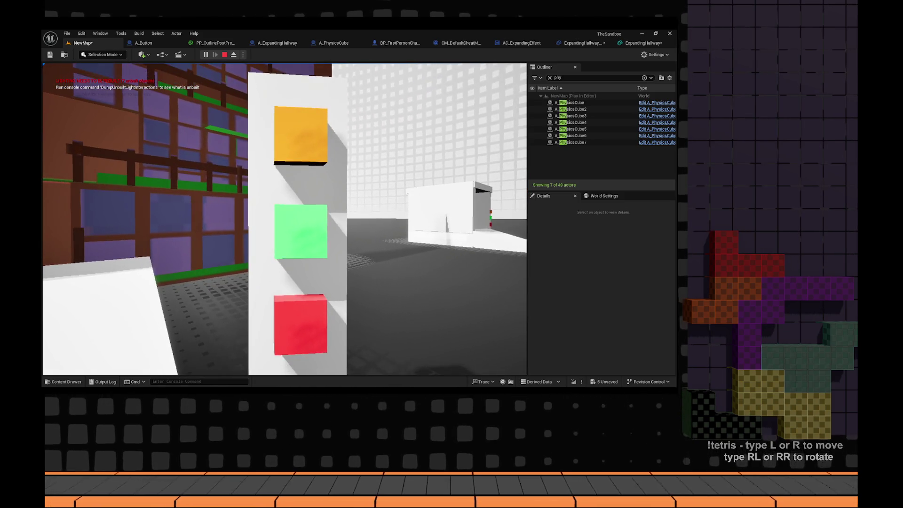
- Walk the red-carpet hallway, jump the railing onto the ramp, and return to the button pillar
key("w")
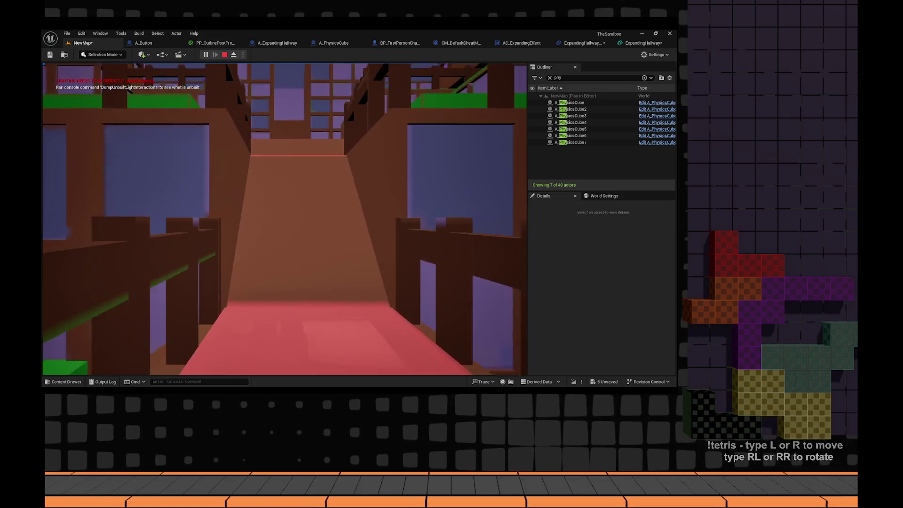
key("w")
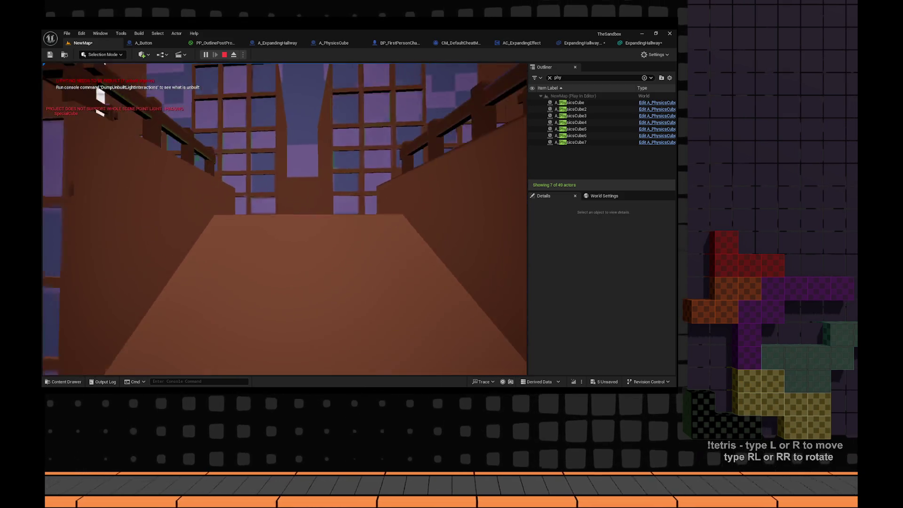
key("w")
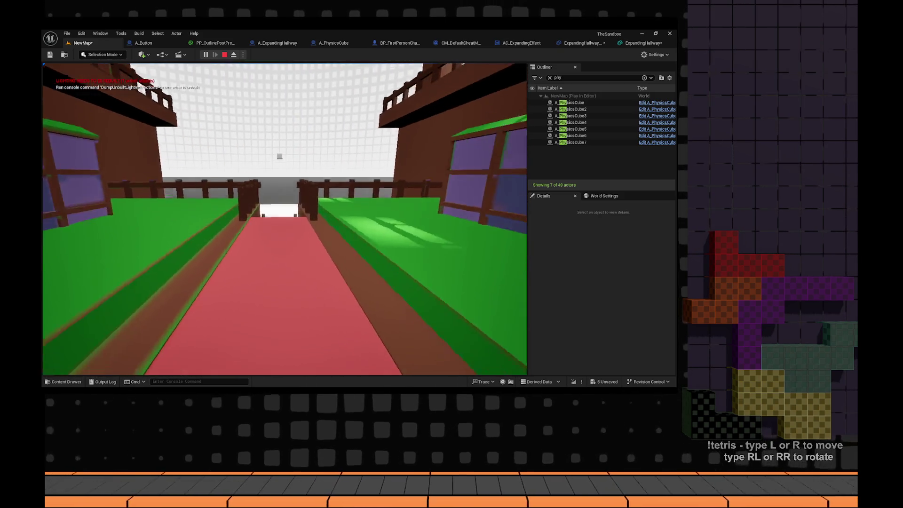
key("w")
key("space")
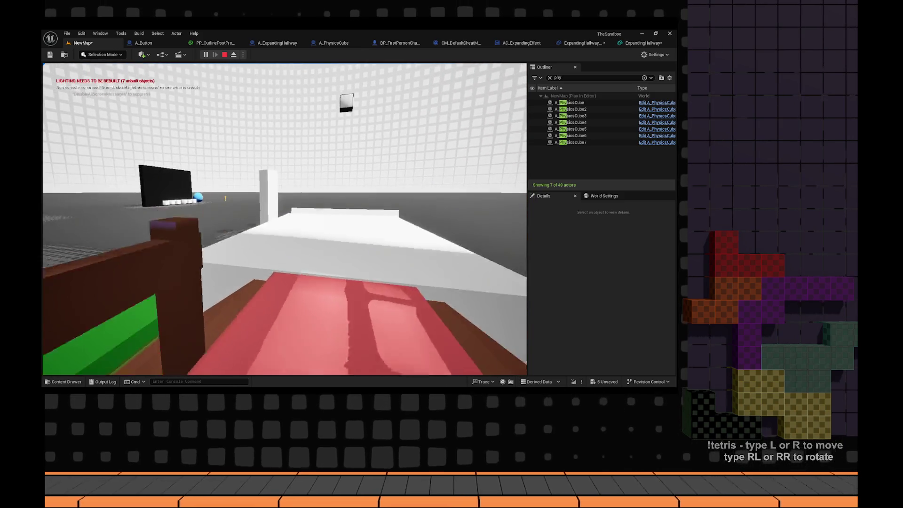
key("w")
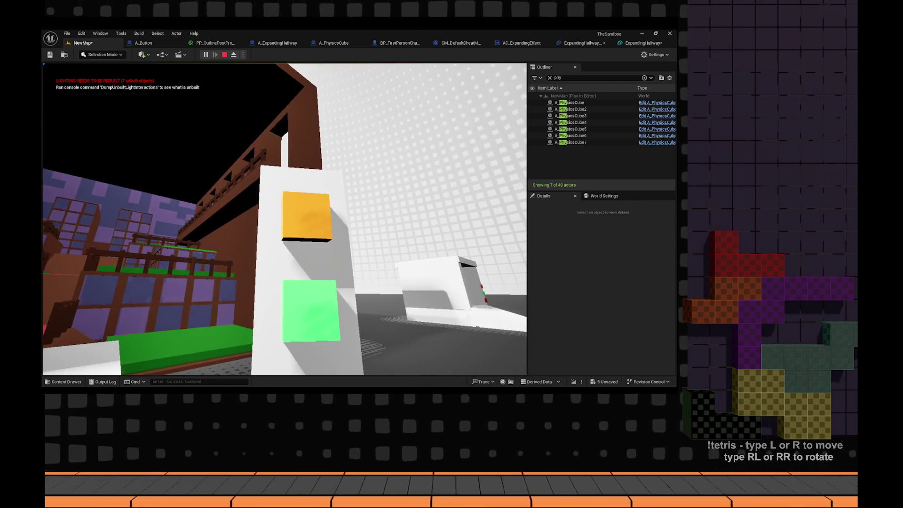
key("w")
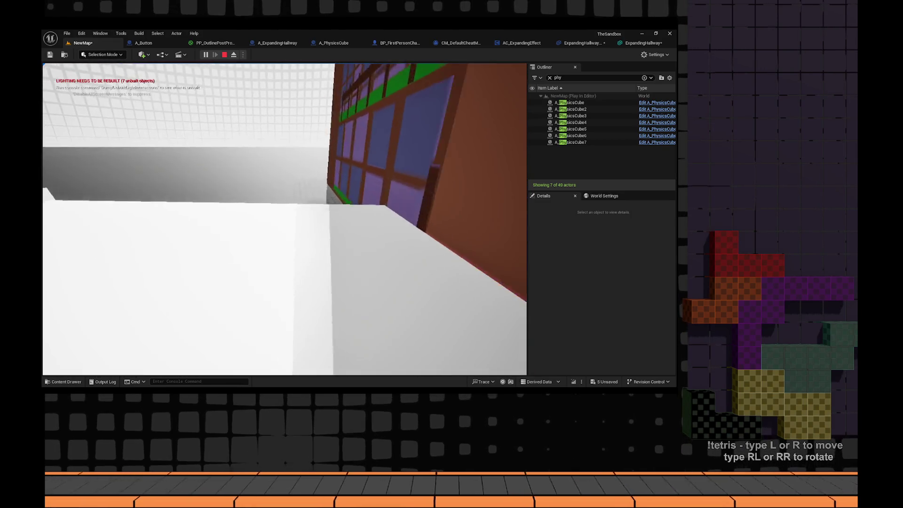
key("s")
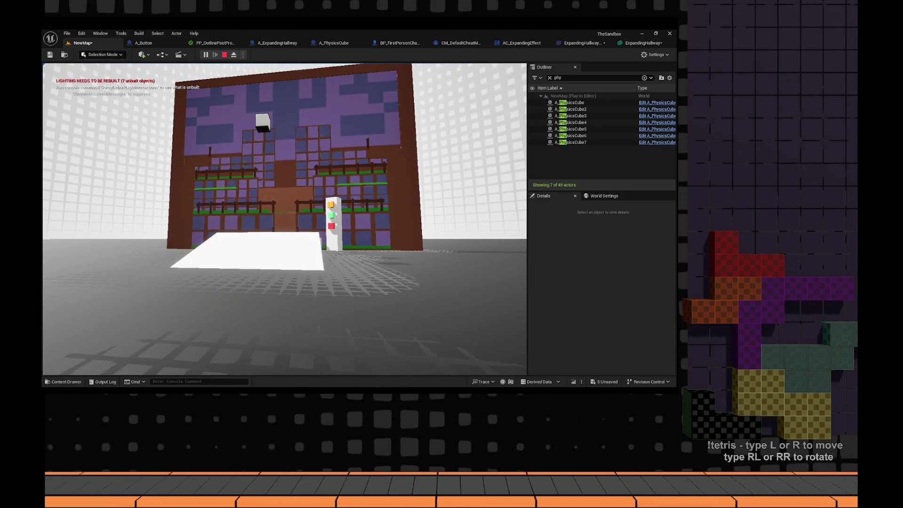
key("w")
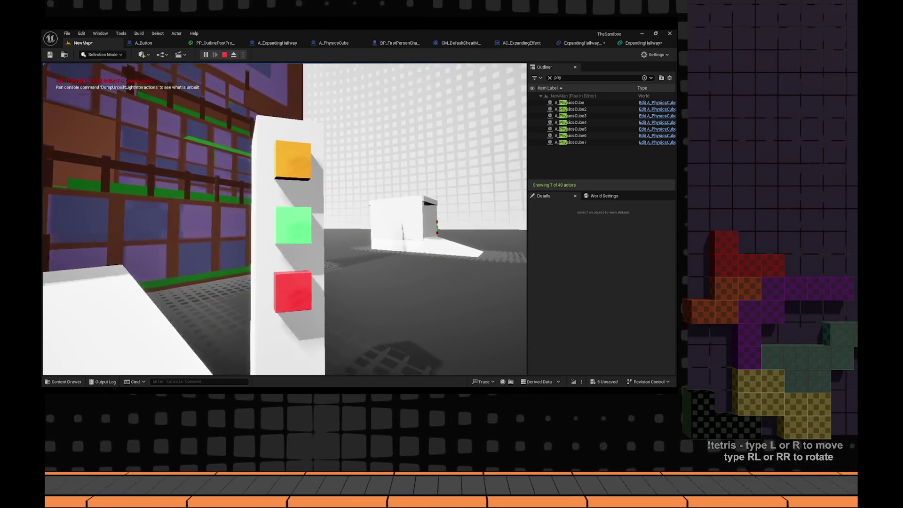
- Take control of the playtest view and walk down the hallway onto the white floor beside the block
key("w")
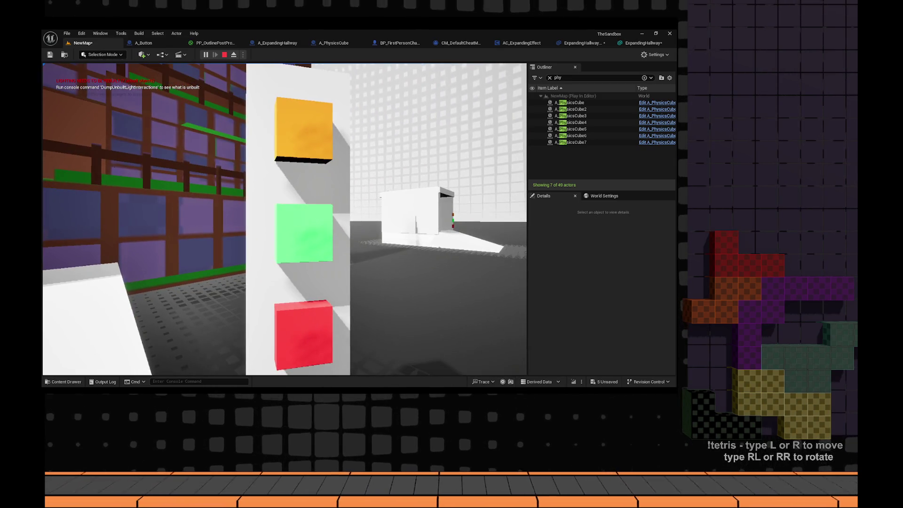
left_click(284, 220)
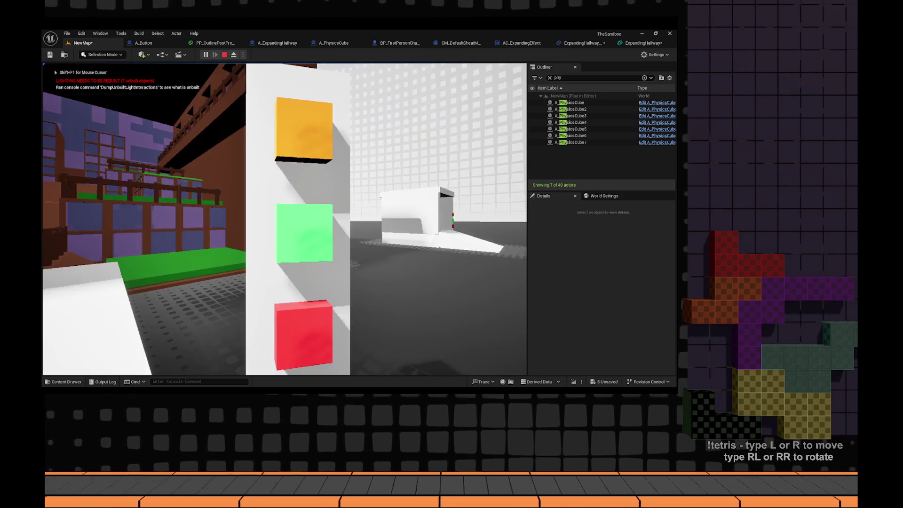
key("w")
key("w")
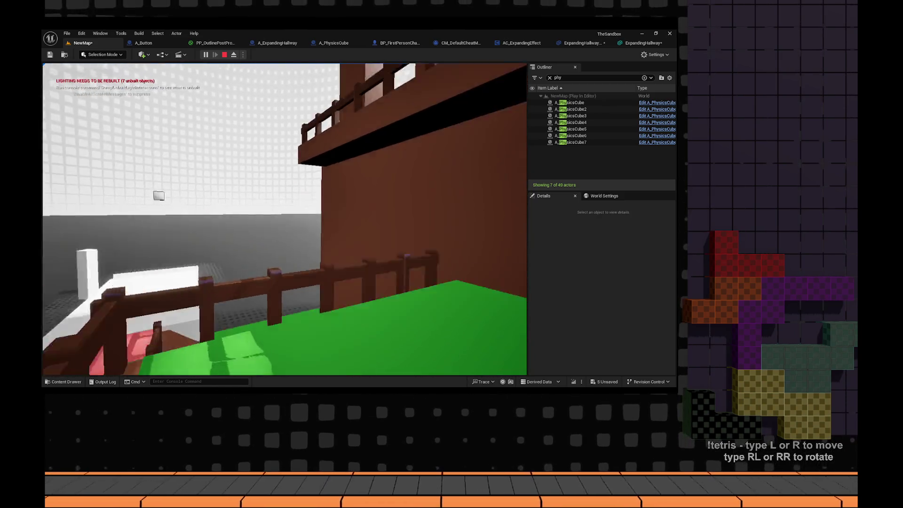
key("w")
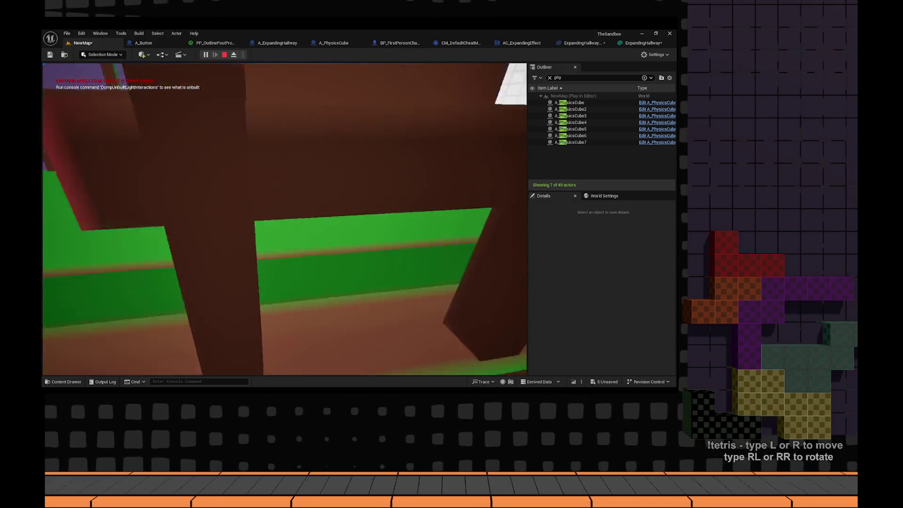
key("w")
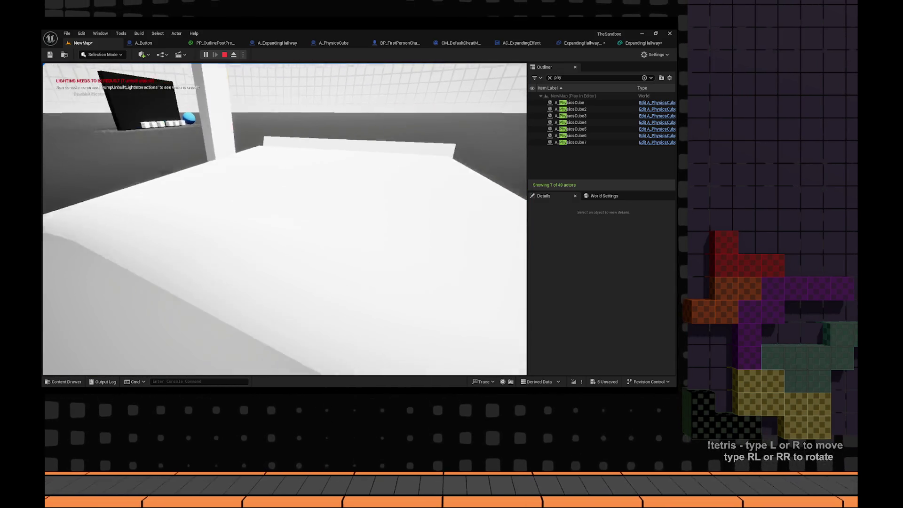
- Walk up close to the button pillar, then return to the white ramp facing the hallway building
key("w")
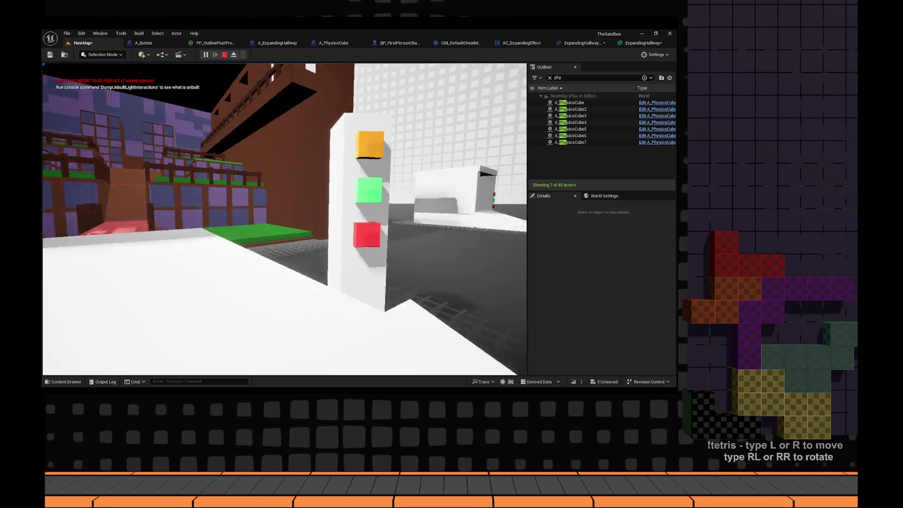
key("w")
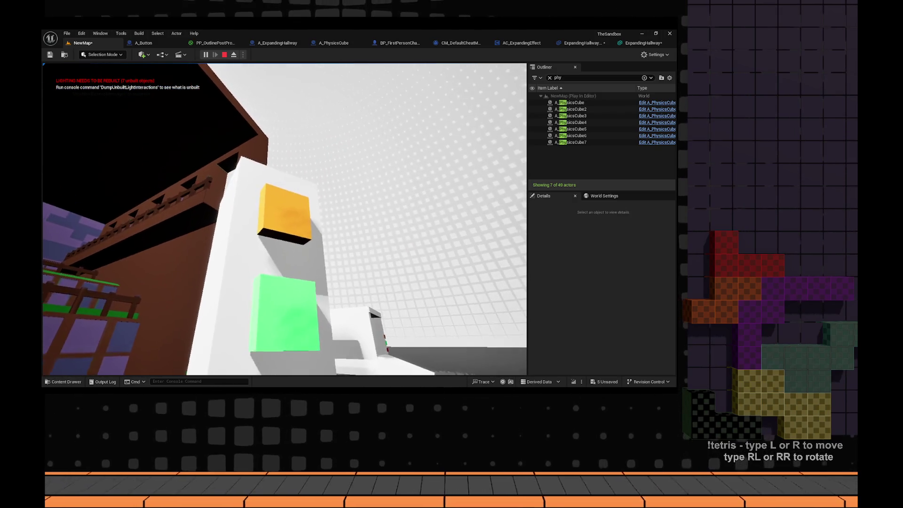
key("w")
left_click(321, 201)
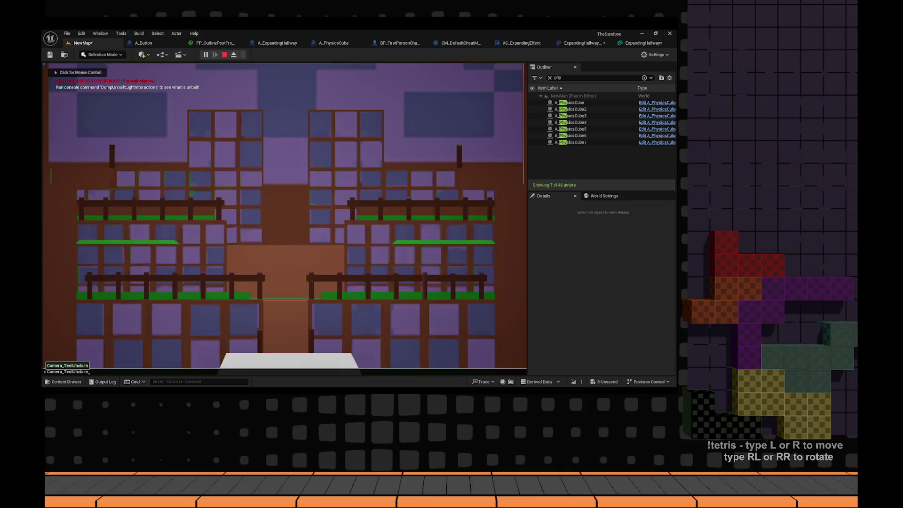
left_click(284, 217)
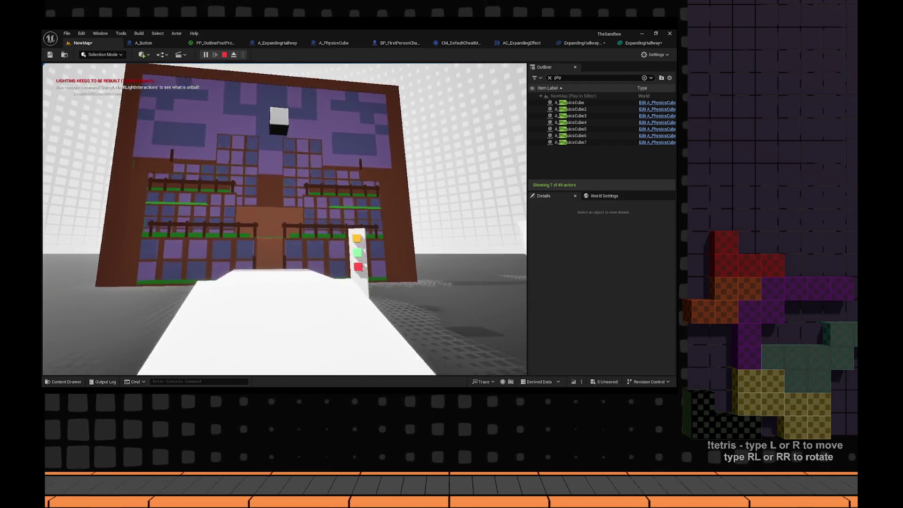
- Walk toward the hallway facade, then end the play session with Esc to return to the NewMap editor
key("w")
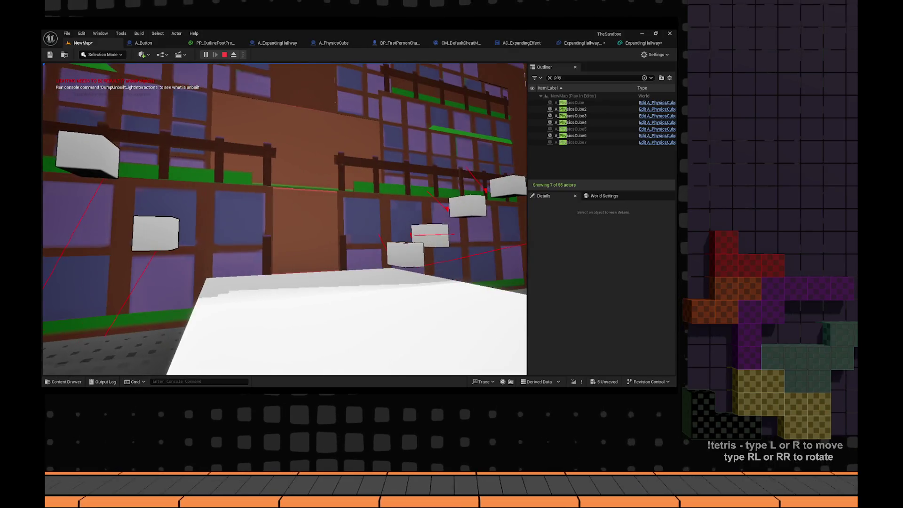
key("Escape")
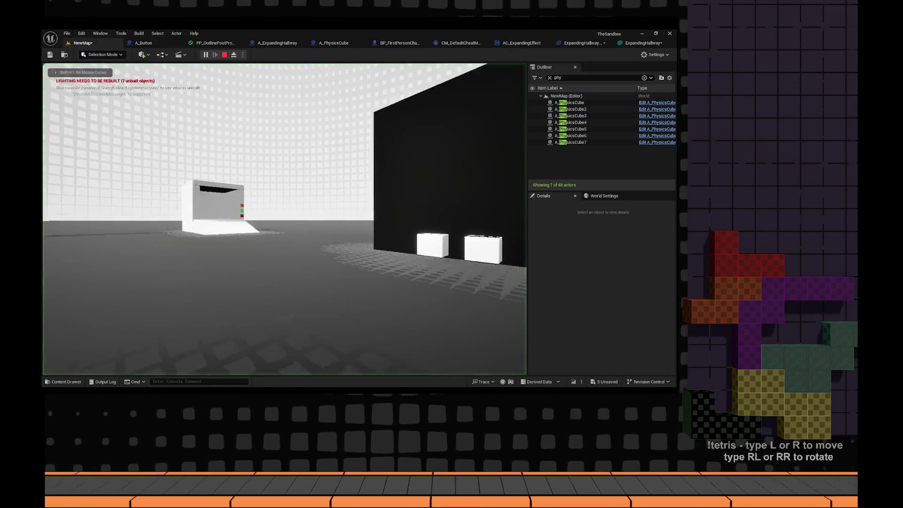